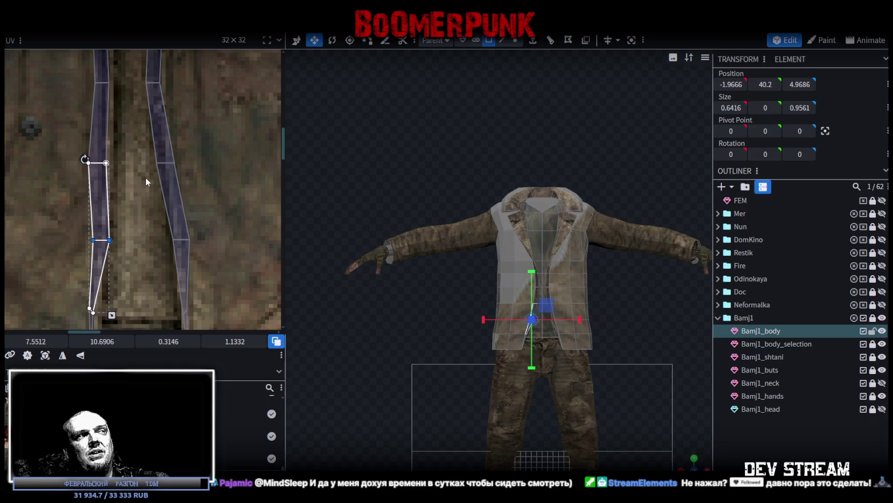
- Shift the right strip's face onto the dark stripe and straighten its middle vertices
{"action": "scroll", "coordinate": [125, 176], "scroll_direction": "up", "scroll_amount": 2}
{"action": "scroll", "coordinate": [60, 167], "scroll_direction": "up", "scroll_amount": 1}
{"action": "mouse_move", "coordinate": [52, 180]}
{"action": "left_mouse_down"}
{"action": "mouse_move", "coordinate": [119, 222]}
{"action": "mouse_move", "coordinate": [121, 209]}
{"action": "left_mouse_up"}
{"action": "scroll", "coordinate": [125, 221], "scroll_direction": "up", "scroll_amount": 1}
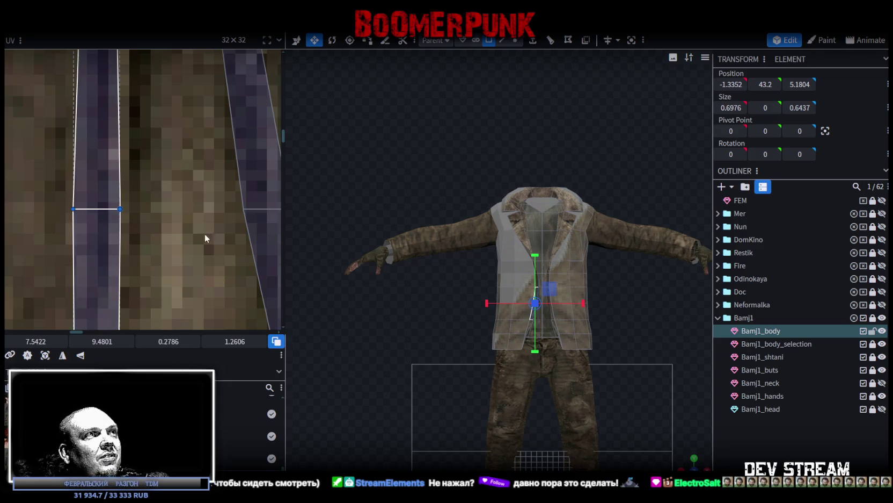
{"action": "scroll", "coordinate": [204, 248], "scroll_direction": "down", "scroll_amount": 3}
{"action": "scroll", "coordinate": [185, 188], "scroll_direction": "down", "scroll_amount": 1}
{"action": "scroll", "coordinate": [161, 193], "scroll_direction": "up", "scroll_amount": 3}
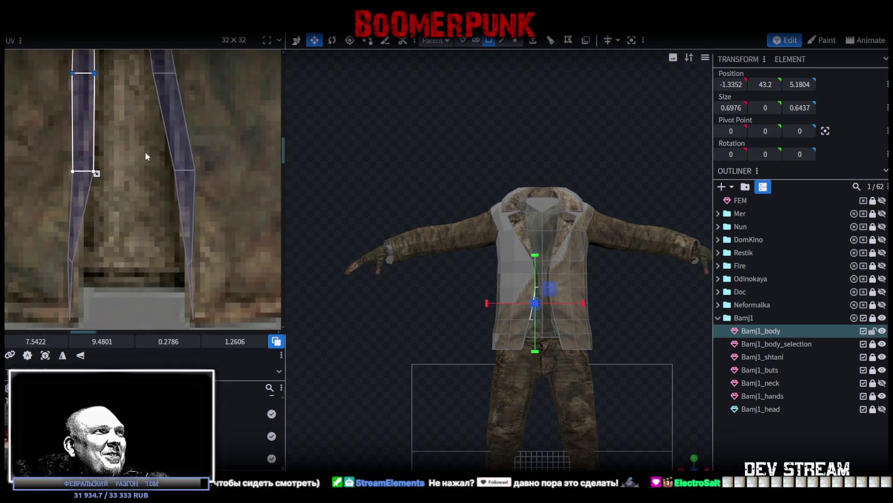
{"action": "scroll", "coordinate": [134, 269], "scroll_direction": "down", "scroll_amount": 2}
{"action": "left_click", "coordinate": [160, 193]}
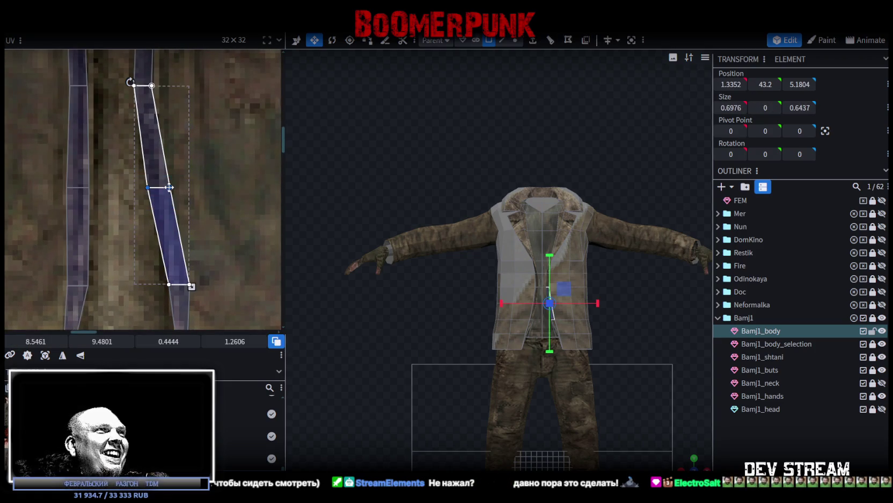
{"action": "left_click_drag", "start_coordinate": [177, 195], "coordinate": [185, 195]}
{"action": "scroll", "coordinate": [165, 235], "scroll_direction": "up", "scroll_amount": 3}
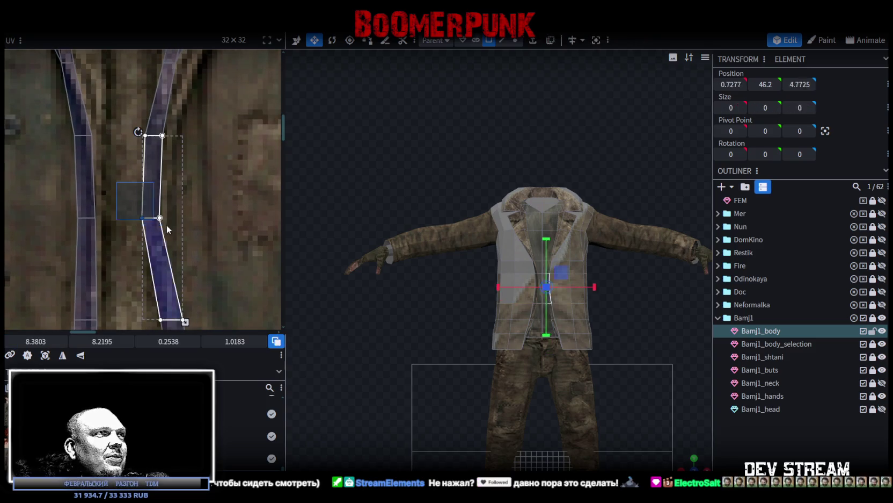
{"action": "left_click", "coordinate": [177, 212], "text": "shift"}
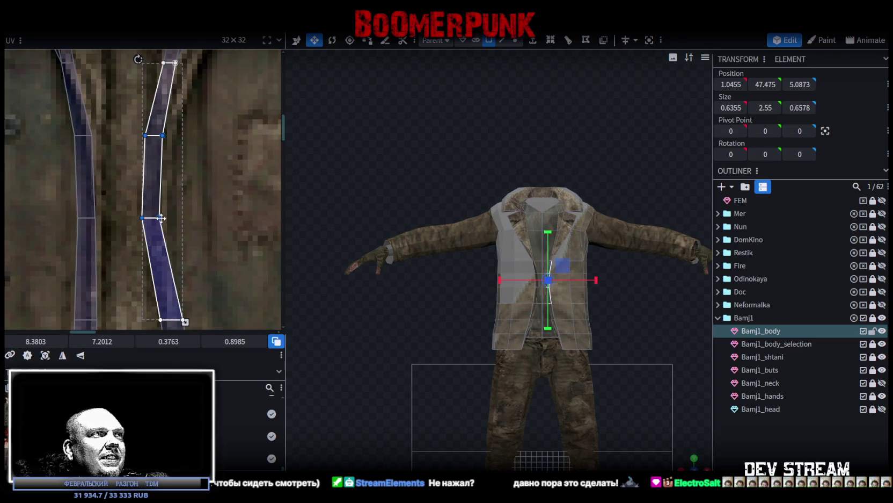
{"action": "left_click_drag", "start_coordinate": [159, 217], "coordinate": [177, 218]}
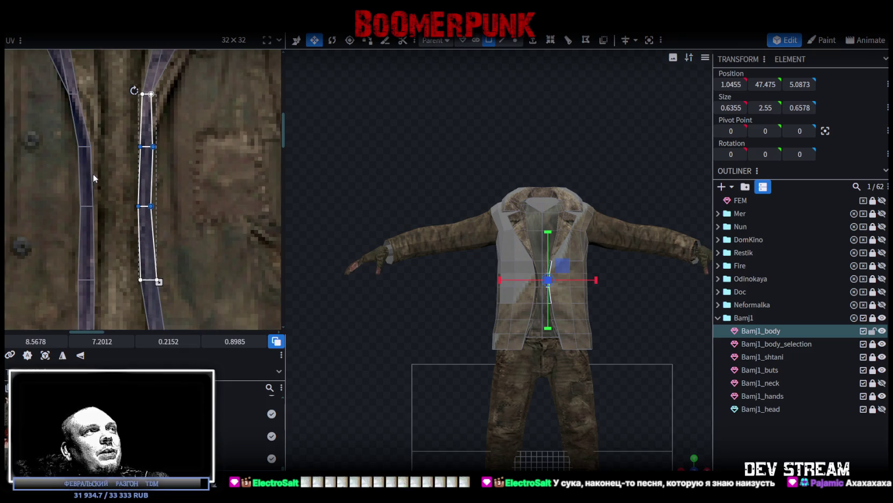
- Move the top vertices of both front strips down along the dark stripes
{"action": "left_click", "coordinate": [114, 213]}
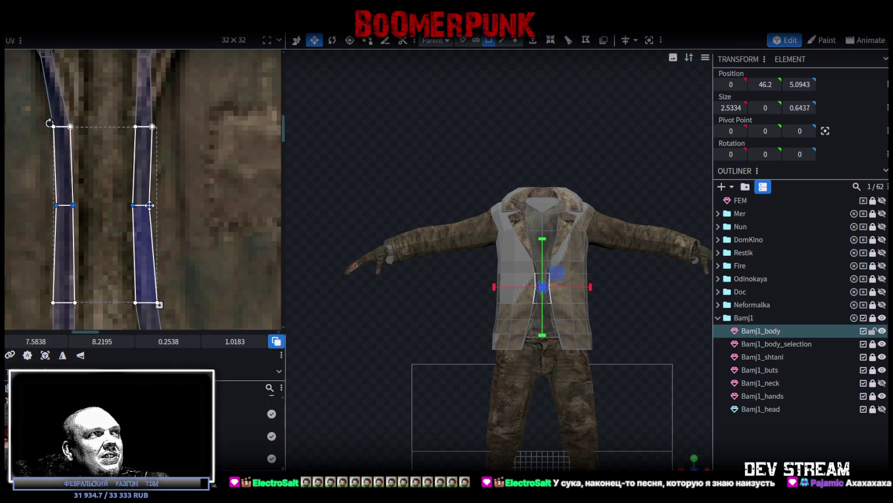
{"action": "mouse_move", "coordinate": [28, 155]}
{"action": "left_mouse_down"}
{"action": "mouse_move", "coordinate": [130, 119]}
{"action": "mouse_move", "coordinate": [157, 126]}
{"action": "mouse_move", "coordinate": [154, 163]}
{"action": "left_mouse_up"}
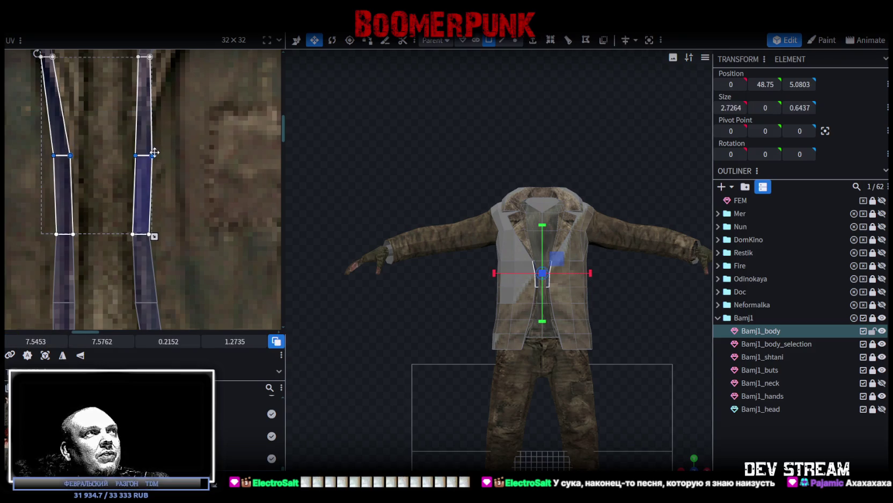
{"action": "scroll", "coordinate": [178, 215], "scroll_direction": "up", "scroll_amount": 3}
{"action": "left_click_drag", "start_coordinate": [36, 195], "coordinate": [193, 134]}
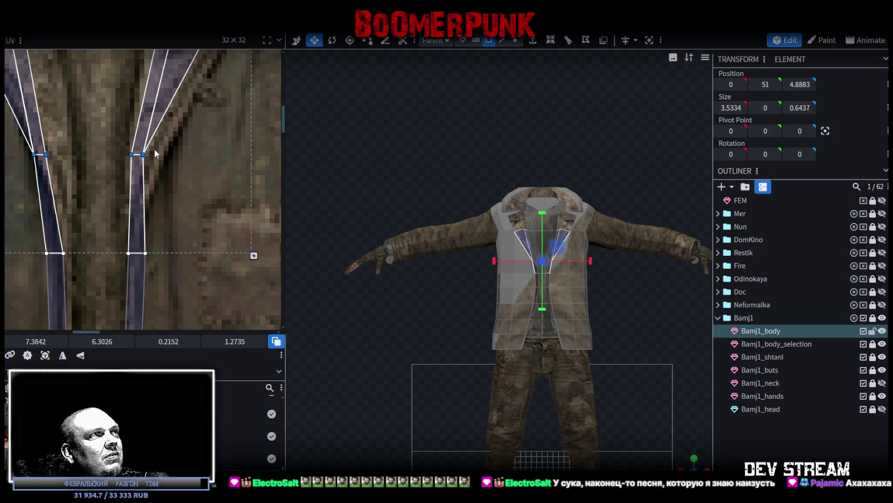
{"action": "left_click_drag", "start_coordinate": [142, 154], "coordinate": [144, 200]}
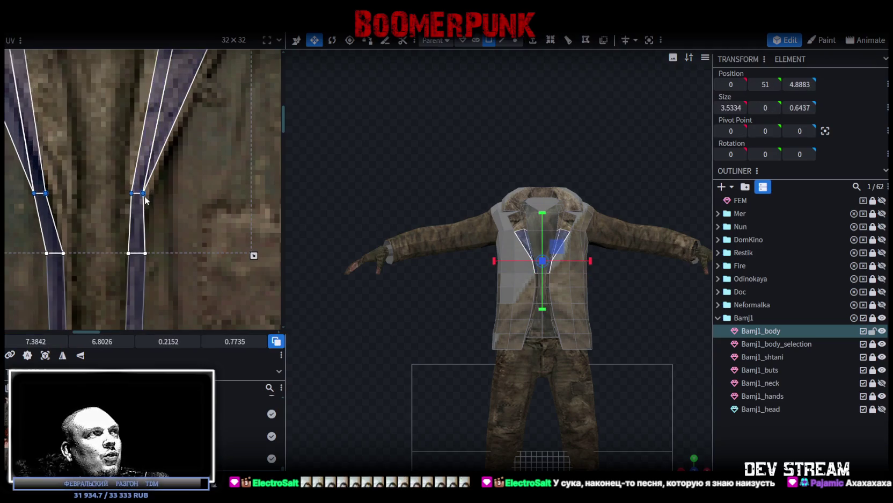
- Reshape and narrow the left strip's faces to match the dark stripe width
{"action": "mouse_move", "coordinate": [16, 279]}
{"action": "left_mouse_down"}
{"action": "mouse_move", "coordinate": [83, 189]}
{"action": "mouse_move", "coordinate": [67, 197]}
{"action": "left_mouse_up"}
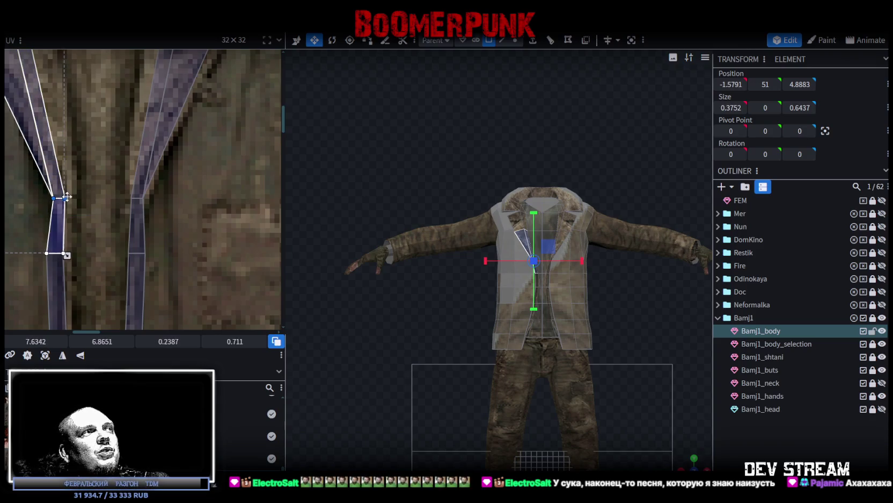
{"action": "scroll", "coordinate": [105, 239], "scroll_direction": "down", "scroll_amount": 3}
{"action": "mouse_move", "coordinate": [29, 176]}
{"action": "left_mouse_down"}
{"action": "mouse_move", "coordinate": [78, 196]}
{"action": "mouse_move", "coordinate": [75, 183]}
{"action": "left_mouse_up"}
{"action": "scroll", "coordinate": [124, 169], "scroll_direction": "up", "scroll_amount": 3}
{"action": "scroll", "coordinate": [123, 169], "scroll_direction": "down", "scroll_amount": 2}
{"action": "scroll", "coordinate": [100, 223], "scroll_direction": "up", "scroll_amount": 2}
{"action": "scroll", "coordinate": [108, 125], "scroll_direction": "up", "scroll_amount": 1}
{"action": "mouse_move", "coordinate": [115, 219]}
{"action": "left_mouse_down"}
{"action": "mouse_move", "coordinate": [145, 233]}
{"action": "mouse_move", "coordinate": [149, 220]}
{"action": "left_mouse_up"}
{"action": "scroll", "coordinate": [145, 233], "scroll_direction": "up", "scroll_amount": 2}
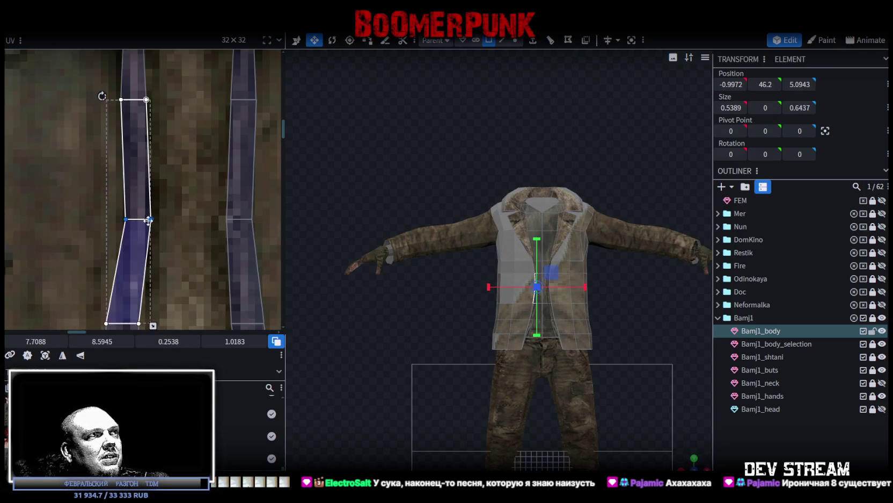
{"action": "scroll", "coordinate": [167, 245], "scroll_direction": "down", "scroll_amount": 2}
{"action": "left_click", "coordinate": [148, 222]}
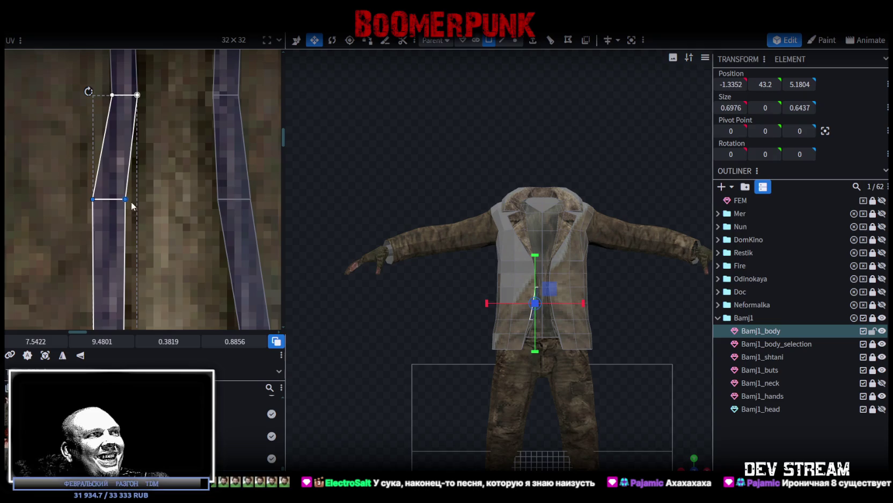
{"action": "left_click_drag", "start_coordinate": [128, 200], "coordinate": [166, 248]}
- Select the lower faces of the left and right strips to check their fit
{"action": "scroll", "coordinate": [103, 150], "scroll_direction": "down", "scroll_amount": 2}
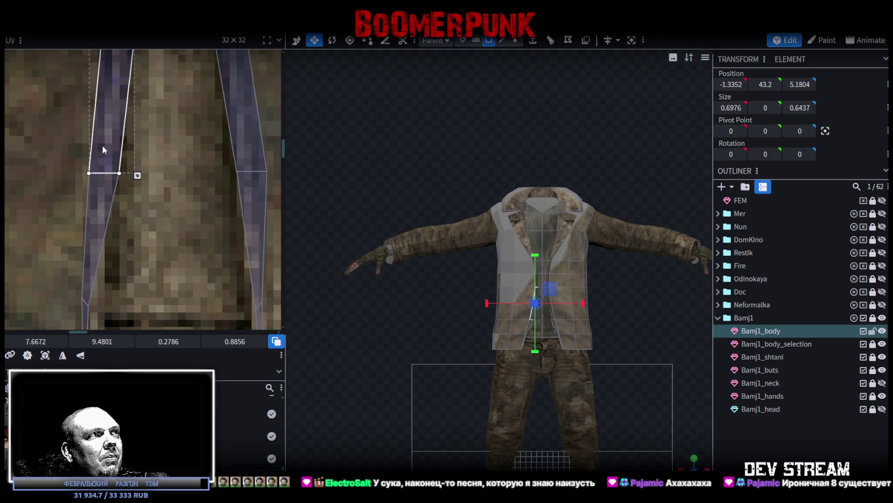
{"action": "left_click", "coordinate": [112, 186]}
{"action": "scroll", "coordinate": [135, 169], "scroll_direction": "down", "scroll_amount": 2}
{"action": "scroll", "coordinate": [141, 170], "scroll_direction": "up", "scroll_amount": 1}
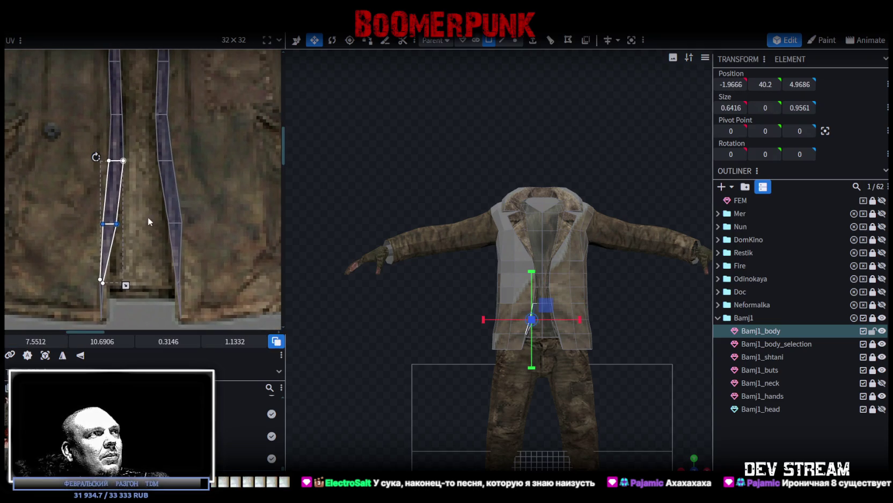
{"action": "left_click", "coordinate": [177, 220]}
{"action": "scroll", "coordinate": [187, 220], "scroll_direction": "up", "scroll_amount": 2}
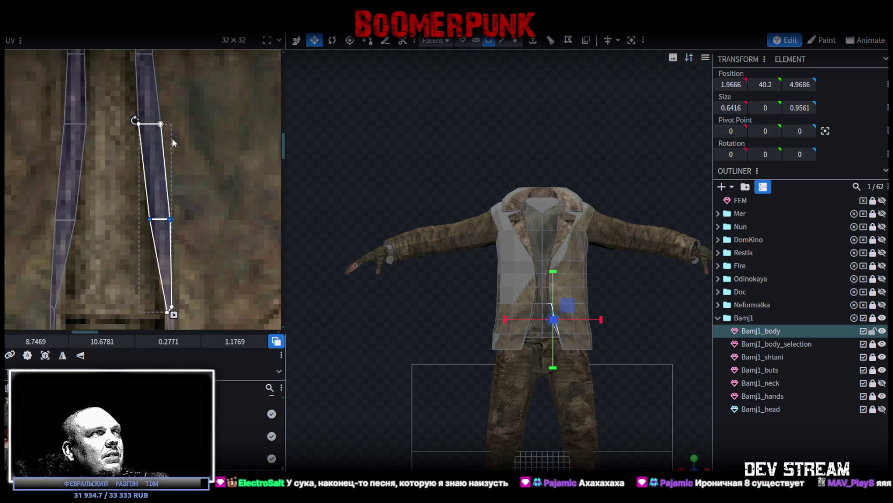
{"action": "scroll", "coordinate": [150, 225], "scroll_direction": "down", "scroll_amount": 1}
{"action": "scroll", "coordinate": [168, 138], "scroll_direction": "up", "scroll_amount": 1}
{"action": "scroll", "coordinate": [161, 107], "scroll_direction": "up", "scroll_amount": 1}
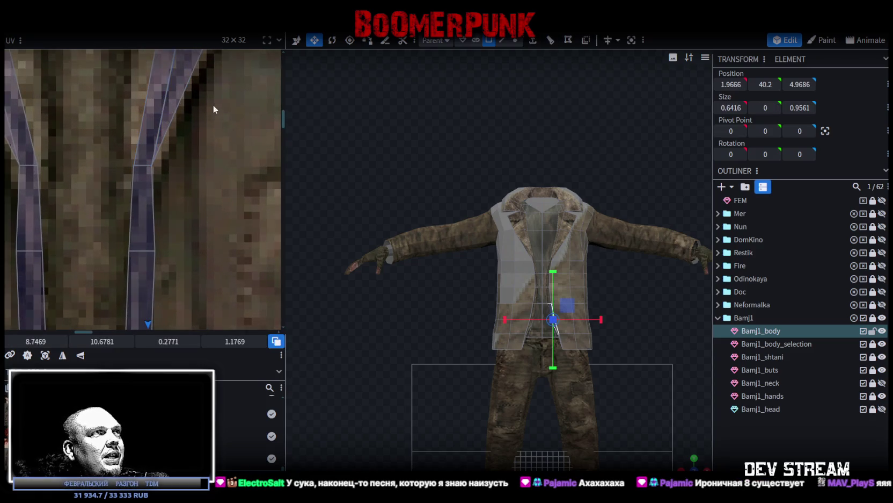
{"action": "scroll", "coordinate": [215, 110], "scroll_direction": "down", "scroll_amount": 1}
{"action": "scroll", "coordinate": [160, 161], "scroll_direction": "down", "scroll_amount": 1}
- Move the vertices of both lapel faces down onto the lapel texture
{"action": "scroll", "coordinate": [183, 132], "scroll_direction": "down", "scroll_amount": 1}
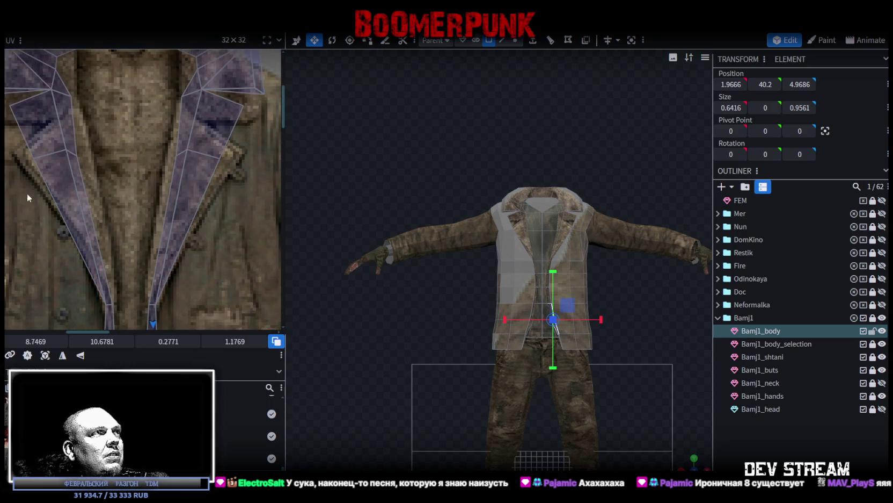
{"action": "left_click_drag", "start_coordinate": [30, 192], "coordinate": [251, 138]}
{"action": "left_click_drag", "start_coordinate": [188, 158], "coordinate": [178, 194]}
{"action": "scroll", "coordinate": [151, 221], "scroll_direction": "up", "scroll_amount": 2}
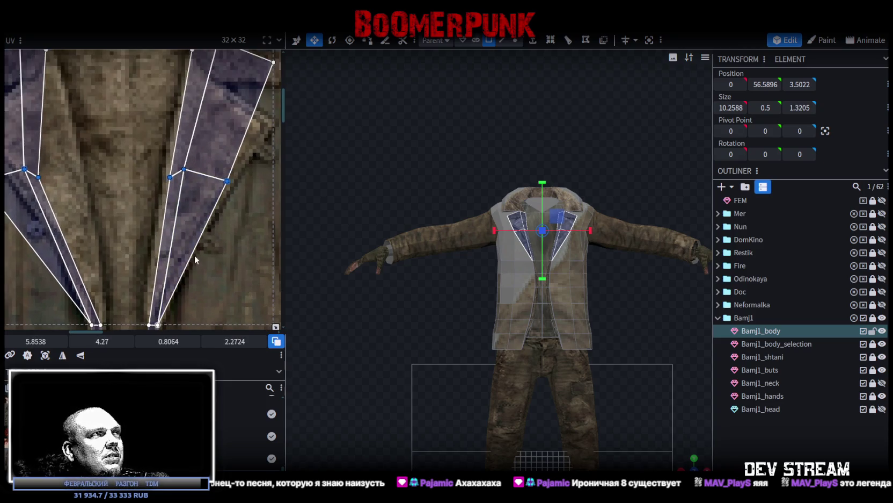
- Shift the left lapel face right and down and nudge one vertex onto the lapel edge
{"action": "left_click", "coordinate": [129, 169]}
{"action": "left_click_drag", "start_coordinate": [143, 146], "coordinate": [151, 149]}
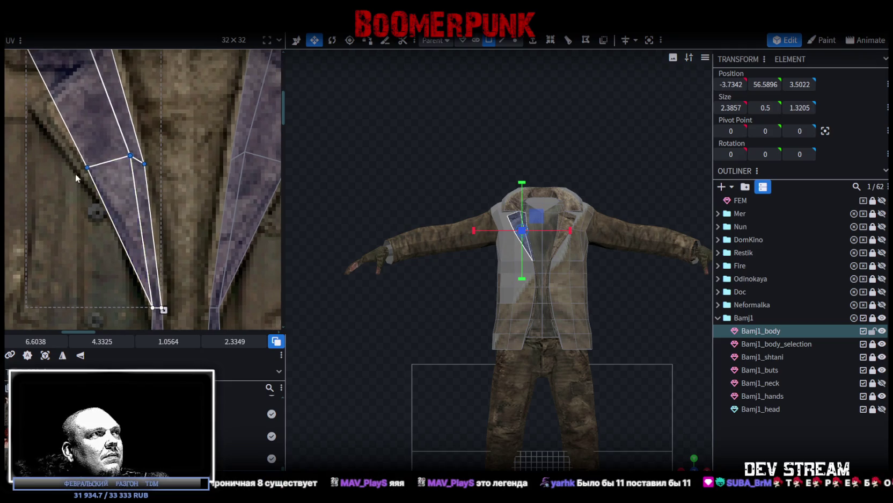
{"action": "left_click", "coordinate": [87, 167]}
{"action": "left_click_drag", "start_coordinate": [88, 166], "coordinate": [86, 175]}
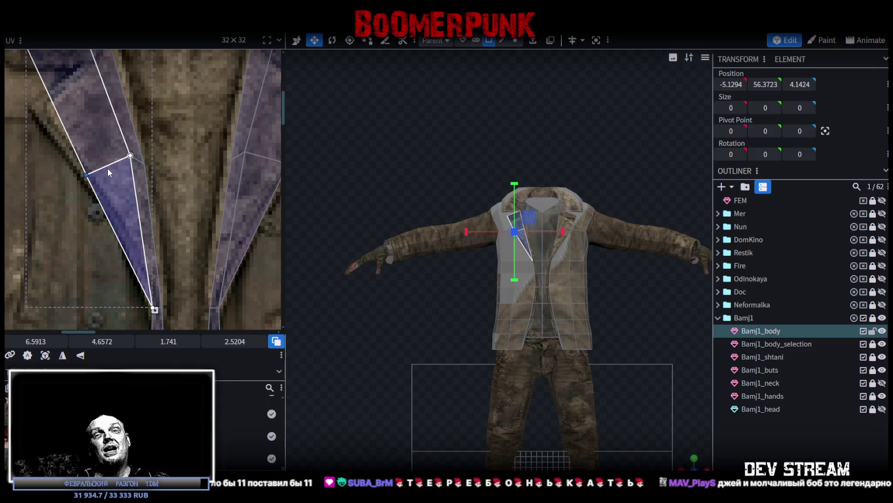
{"action": "scroll", "coordinate": [184, 159], "scroll_direction": "up", "scroll_amount": 1}
{"action": "scroll", "coordinate": [184, 159], "scroll_direction": "right", "scroll_amount": 1}
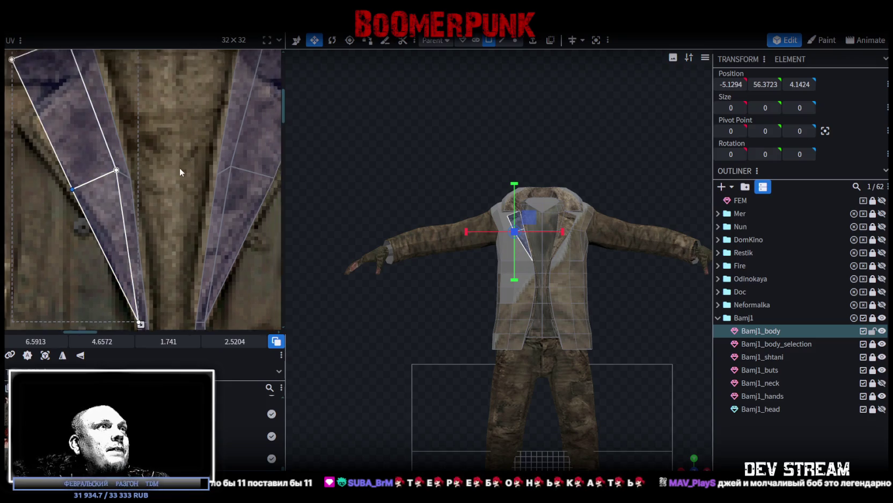
{"action": "mouse_move", "coordinate": [156, 144]}
{"action": "left_mouse_down"}
{"action": "mouse_move", "coordinate": [226, 106]}
{"action": "mouse_move", "coordinate": [198, 142]}
{"action": "left_mouse_up"}
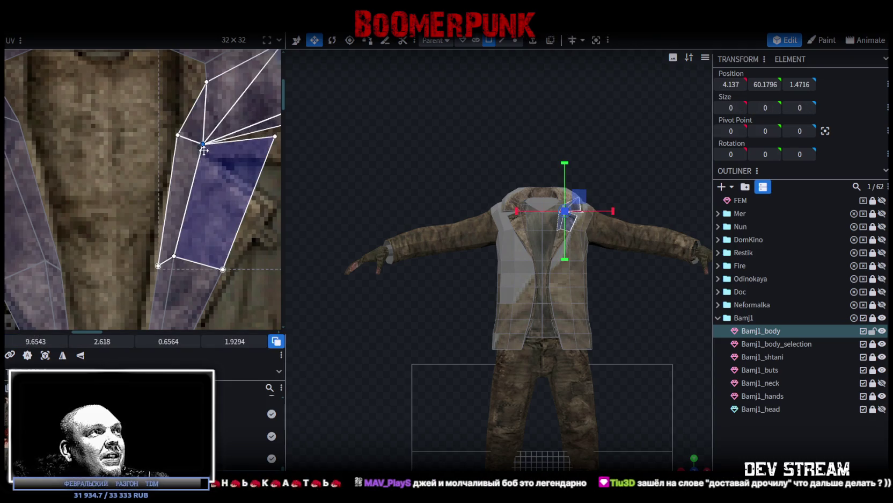
- Move the lapel face's lower-middle vertex onto the collar edge
{"action": "scroll", "coordinate": [184, 145], "scroll_direction": "down", "scroll_amount": 1}
{"action": "scroll", "coordinate": [184, 145], "scroll_direction": "right", "scroll_amount": 2}
{"action": "mouse_move", "coordinate": [213, 136]}
{"action": "left_mouse_down"}
{"action": "mouse_move", "coordinate": [198, 107]}
{"action": "mouse_move", "coordinate": [196, 175]}
{"action": "left_mouse_up"}
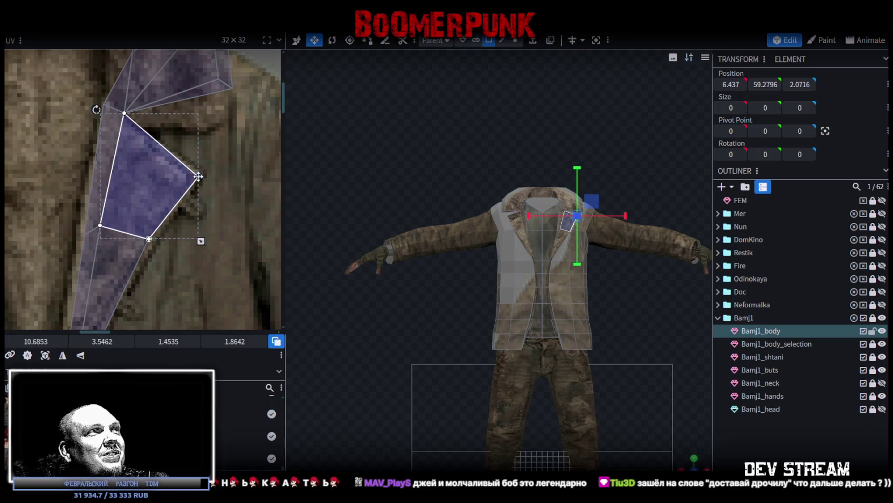
{"action": "middle_click_drag", "start_coordinate": [153, 270], "coordinate": [199, 228]}
{"action": "left_click", "coordinate": [180, 205]}
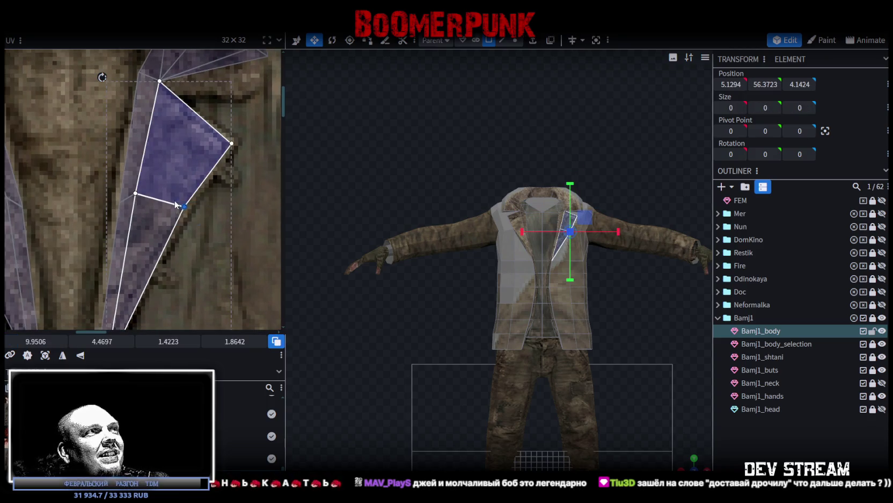
{"action": "left_click_drag", "start_coordinate": [184, 208], "coordinate": [186, 212]}
{"action": "scroll", "coordinate": [156, 186], "scroll_direction": "down", "scroll_amount": 1}
{"action": "scroll", "coordinate": [156, 187], "scroll_direction": "down", "scroll_amount": 1}
{"action": "scroll", "coordinate": [113, 178], "scroll_direction": "up", "scroll_amount": 2}
- Shift a left-lapel face slightly to fit the purple lapel band
{"action": "left_click", "coordinate": [112, 178]}
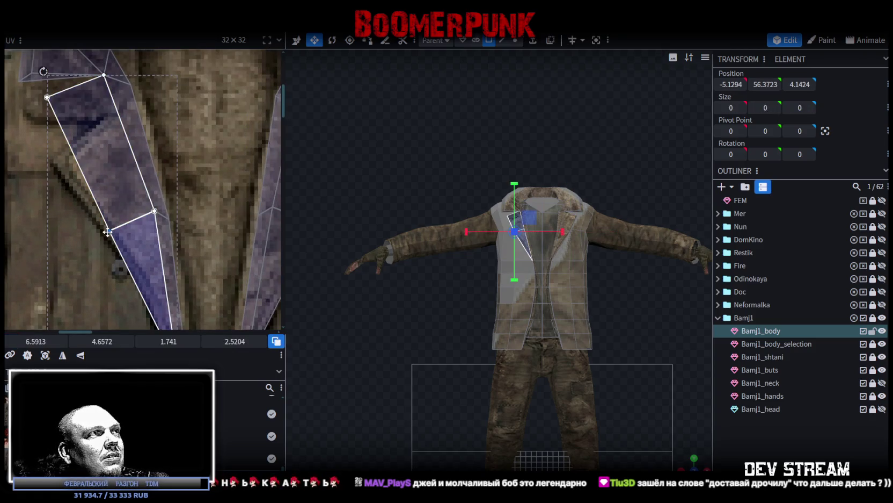
{"action": "left_click_drag", "start_coordinate": [111, 232], "coordinate": [118, 233]}
{"action": "scroll", "coordinate": [128, 218], "scroll_direction": "up", "scroll_amount": 2}
{"action": "scroll", "coordinate": [128, 218], "scroll_direction": "up", "scroll_amount": 2}
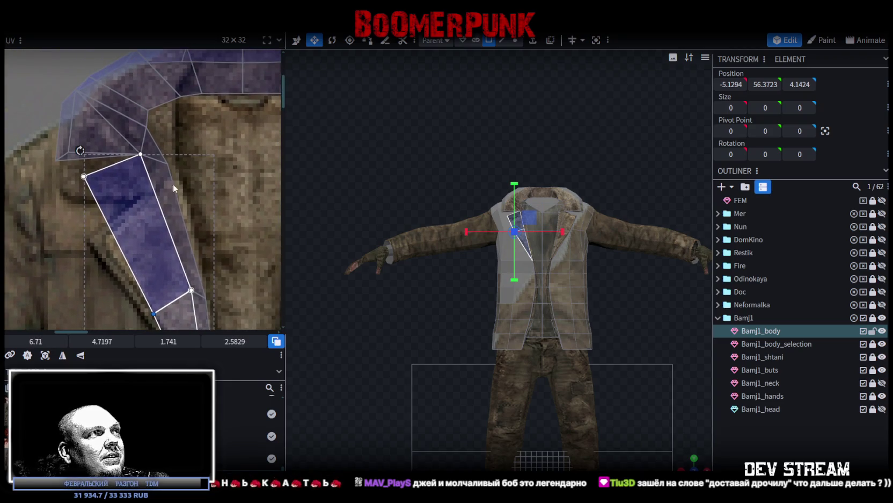
- Pull the left vertex of the face below the collar down into the lapel band
{"action": "left_click", "coordinate": [160, 157]}
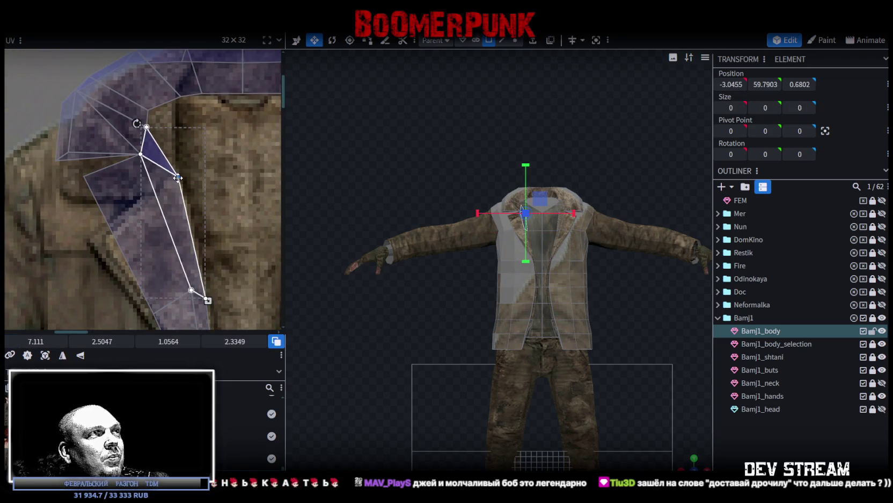
{"action": "mouse_move", "coordinate": [171, 145]}
{"action": "left_mouse_down"}
{"action": "mouse_move", "coordinate": [138, 158]}
{"action": "mouse_move", "coordinate": [150, 192]}
{"action": "left_mouse_up"}
{"action": "left_click", "coordinate": [72, 195]}
{"action": "left_click", "coordinate": [84, 176]}
{"action": "left_click_drag", "start_coordinate": [84, 176], "coordinate": [92, 243]}
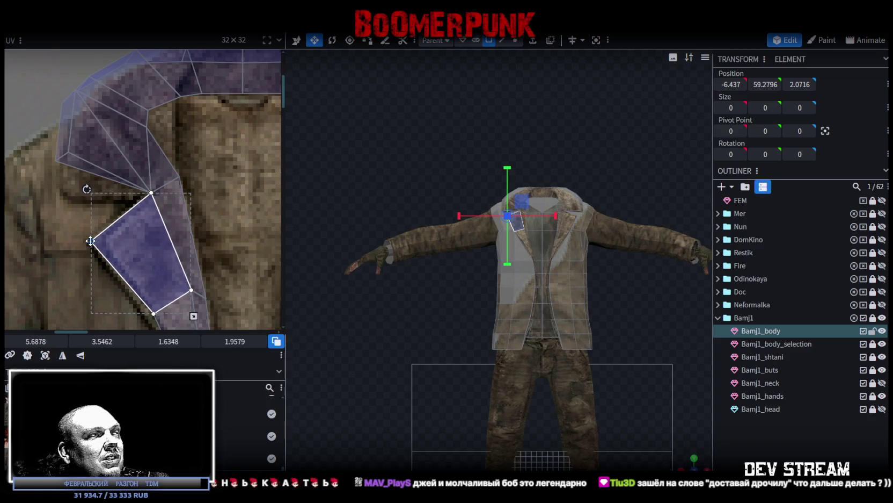
{"action": "scroll", "coordinate": [107, 226], "scroll_direction": "down", "scroll_amount": 3}
{"action": "scroll", "coordinate": [137, 204], "scroll_direction": "up", "scroll_amount": 1}
- Shift the upper-left collar faces right onto the fur collar
{"action": "scroll", "coordinate": [129, 183], "scroll_direction": "up", "scroll_amount": 1}
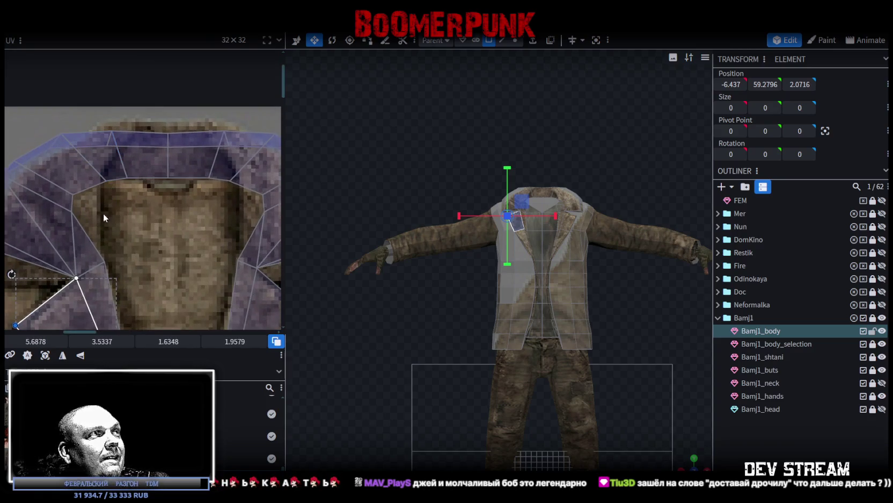
{"action": "middle_click_drag", "start_coordinate": [103, 213], "coordinate": [128, 196]}
{"action": "left_click", "coordinate": [128, 196]}
{"action": "left_click_drag", "start_coordinate": [102, 170], "coordinate": [130, 174]}
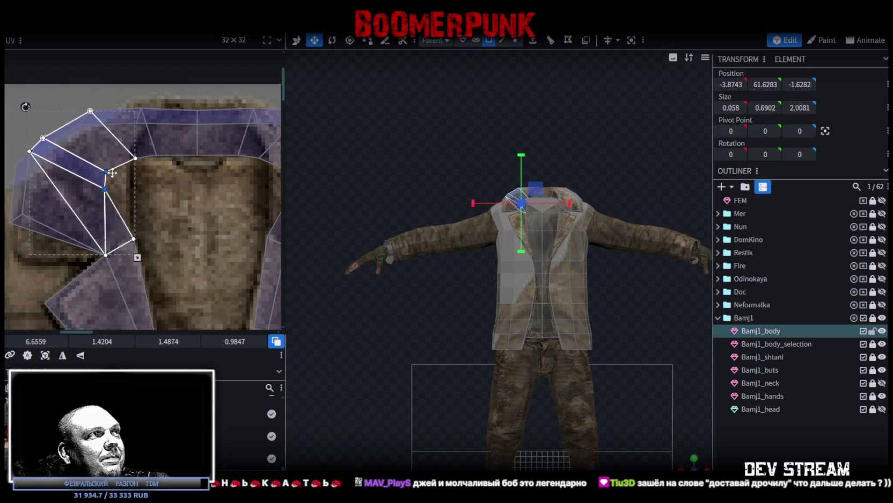
{"action": "middle_click_drag", "start_coordinate": [129, 175], "coordinate": [68, 192]}
- Move the right-side collar faces left to meet the collar band
{"action": "scroll", "coordinate": [145, 174], "scroll_direction": "right", "scroll_amount": 1}
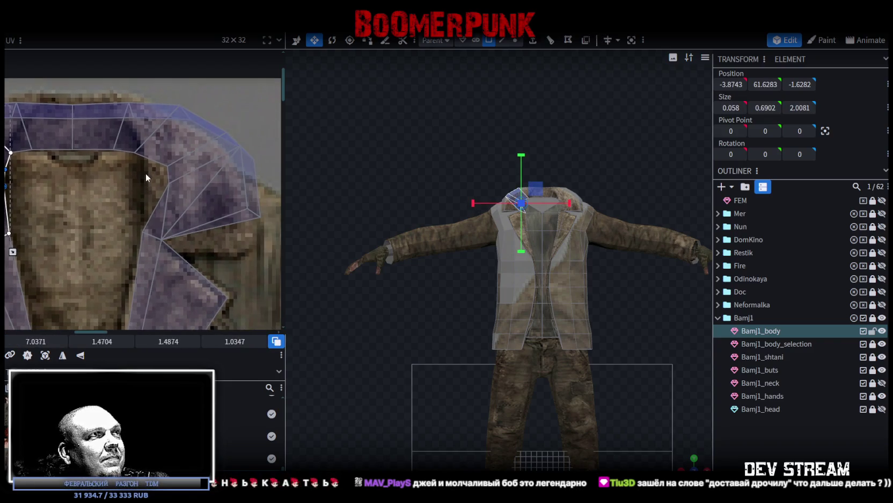
{"action": "left_click", "coordinate": [146, 195]}
{"action": "left_click_drag", "start_coordinate": [168, 167], "coordinate": [143, 167]}
{"action": "scroll", "coordinate": [150, 193], "scroll_direction": "down", "scroll_amount": 1}
{"action": "scroll", "coordinate": [156, 214], "scroll_direction": "down", "scroll_amount": 2}
{"action": "scroll", "coordinate": [145, 204], "scroll_direction": "up", "scroll_amount": 1}
{"action": "scroll", "coordinate": [127, 188], "scroll_direction": "up", "scroll_amount": 1}
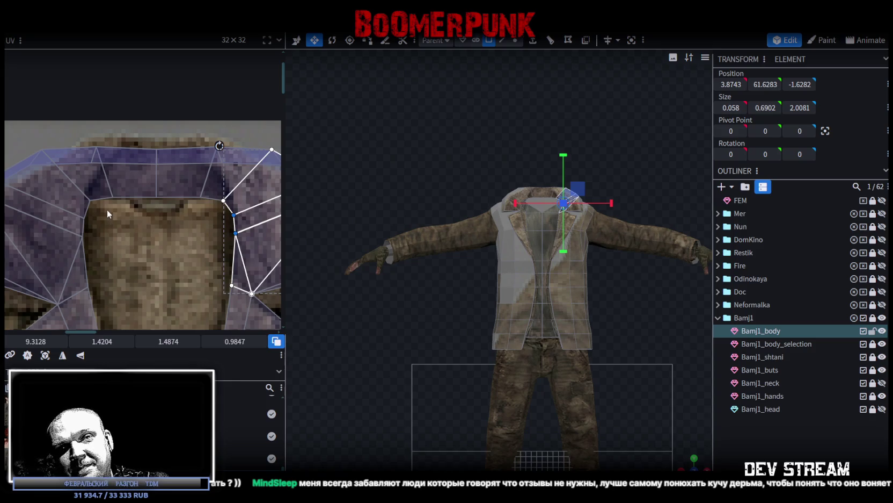
{"action": "scroll", "coordinate": [129, 235], "scroll_direction": "down", "scroll_amount": 1}
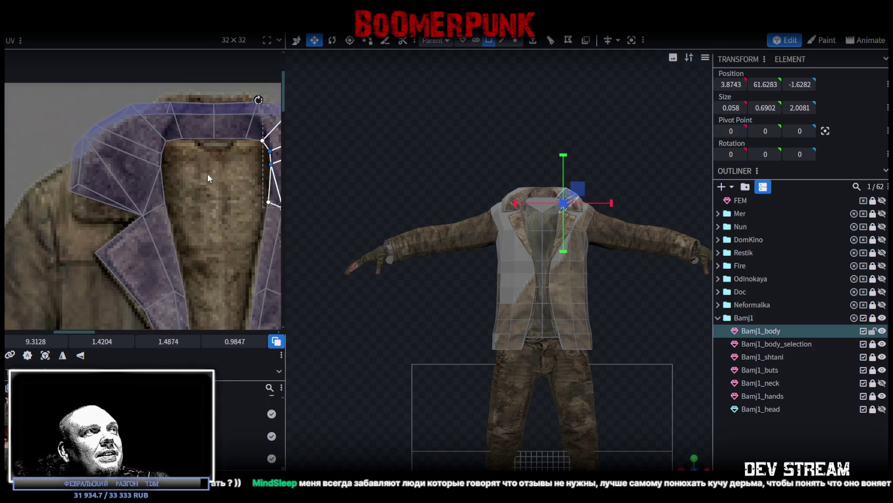
{"action": "scroll", "coordinate": [97, 194], "scroll_direction": "up", "scroll_amount": 1}
{"action": "scroll", "coordinate": [42, 178], "scroll_direction": "up", "scroll_amount": 2}
- Nudge a patch of collar vertices down so they sit on the collar
{"action": "mouse_move", "coordinate": [43, 183]}
{"action": "left_mouse_down"}
{"action": "mouse_move", "coordinate": [84, 154]}
{"action": "mouse_move", "coordinate": [78, 207]}
{"action": "left_mouse_up"}
{"action": "scroll", "coordinate": [94, 152], "scroll_direction": "down", "scroll_amount": 1}
{"action": "scroll", "coordinate": [75, 204], "scroll_direction": "down", "scroll_amount": 2}
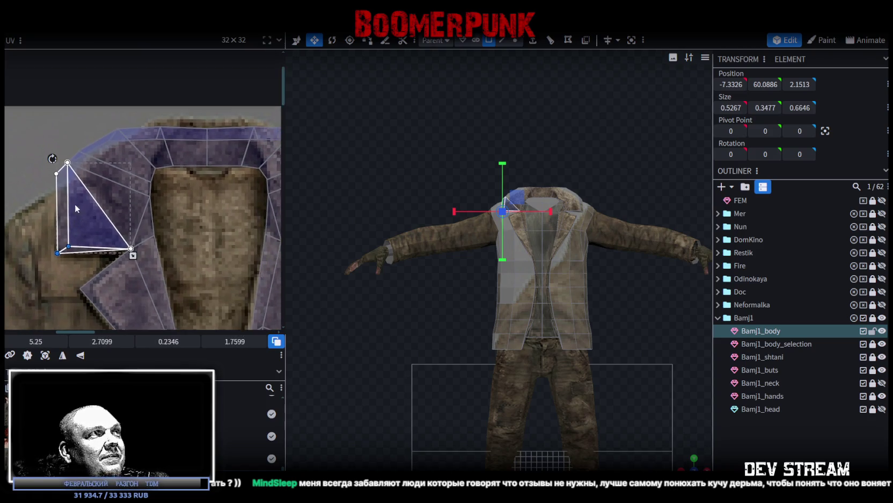
{"action": "scroll", "coordinate": [74, 204], "scroll_direction": "up", "scroll_amount": 1}
{"action": "left_click_drag", "start_coordinate": [56, 198], "coordinate": [101, 186]}
{"action": "middle_click_drag", "start_coordinate": [92, 116], "coordinate": [61, 133]}
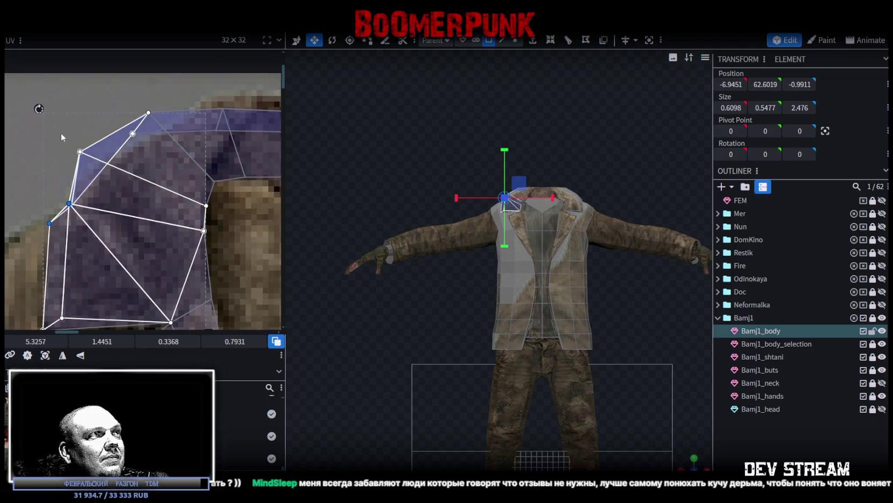
- Move a collar vertex down-right and check the neighbouring collar faces
{"action": "left_click", "coordinate": [79, 152]}
{"action": "left_click_drag", "start_coordinate": [80, 151], "coordinate": [118, 161]}
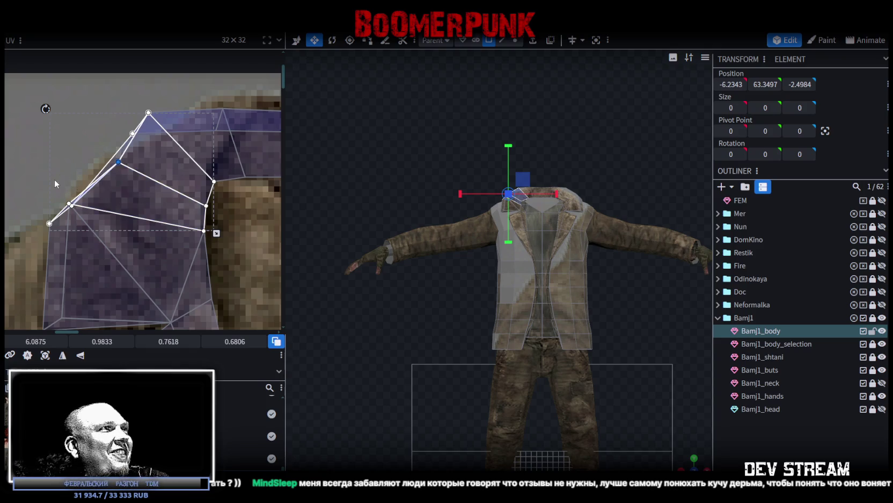
{"action": "left_click", "coordinate": [68, 203]}
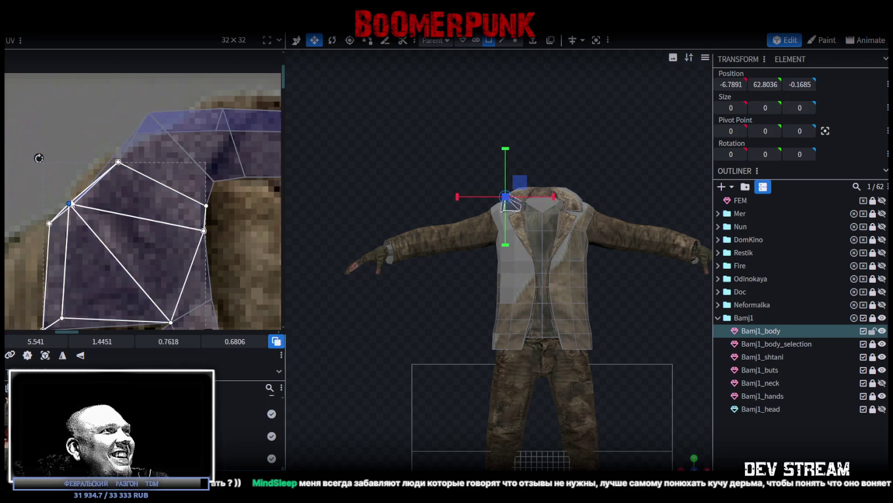
{"action": "left_click", "coordinate": [75, 213]}
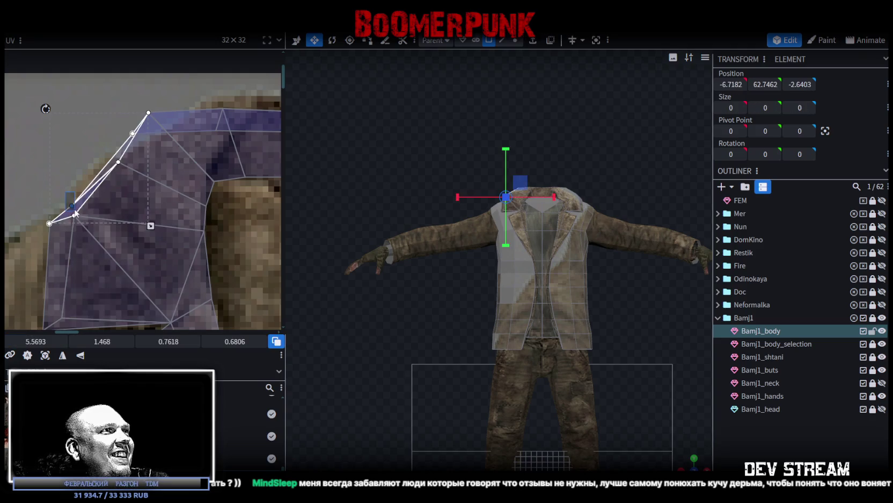
{"action": "mouse_move", "coordinate": [61, 195]}
{"action": "left_mouse_down"}
{"action": "mouse_move", "coordinate": [80, 226]}
{"action": "mouse_move", "coordinate": [74, 217]}
{"action": "left_mouse_up"}
{"action": "scroll", "coordinate": [80, 204], "scroll_direction": "down", "scroll_amount": 2}
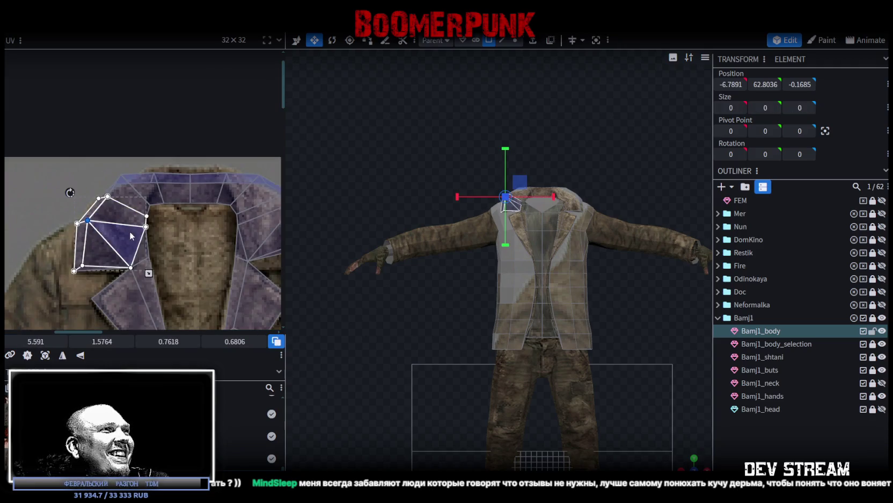
{"action": "scroll", "coordinate": [97, 188], "scroll_direction": "up", "scroll_amount": 1}
{"action": "left_click", "coordinate": [115, 206]}
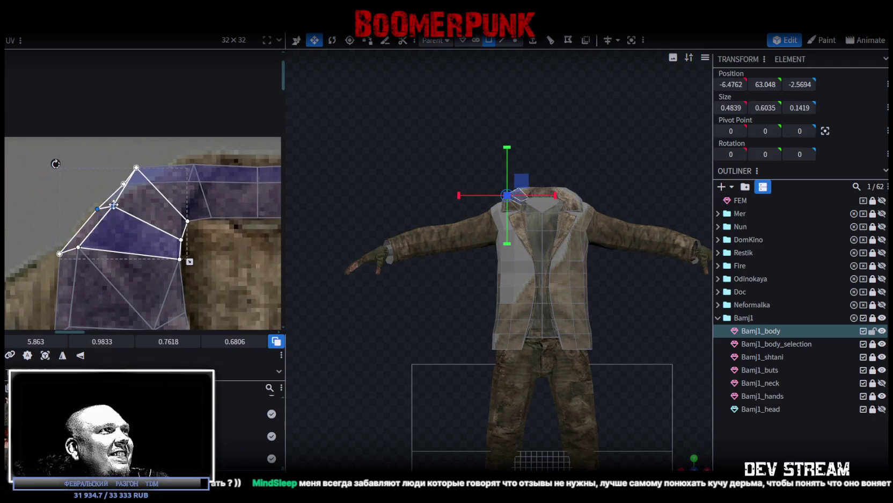
{"action": "left_click", "coordinate": [130, 156]}
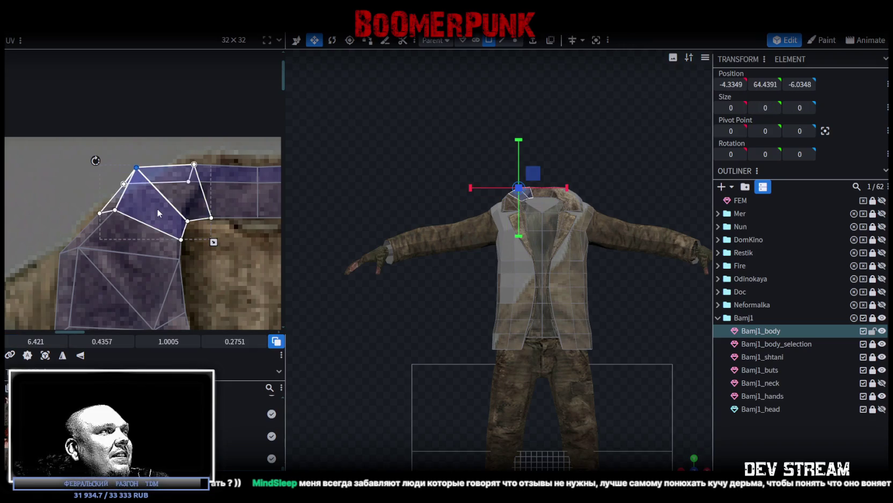
{"action": "middle_click_drag", "start_coordinate": [175, 208], "coordinate": [150, 174]}
- Raise the top edge vertices of the whole collar strip
{"action": "scroll", "coordinate": [135, 147], "scroll_direction": "down", "scroll_amount": 1}
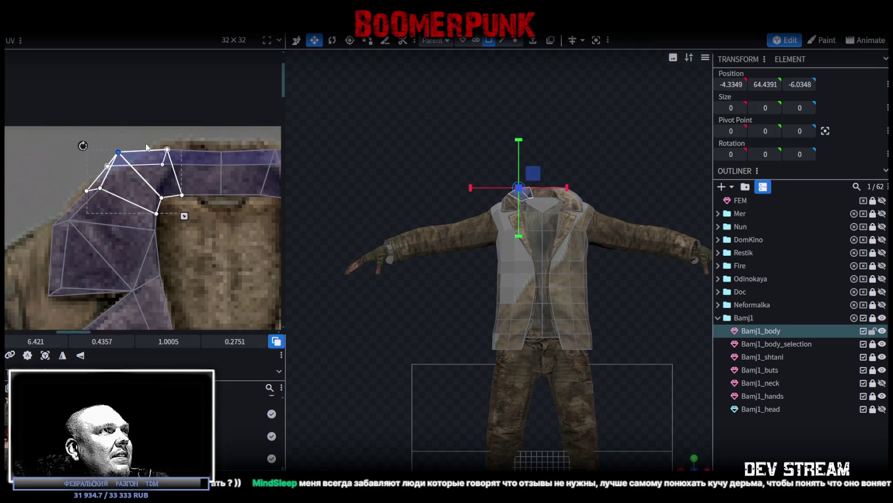
{"action": "scroll", "coordinate": [103, 140], "scroll_direction": "down", "scroll_amount": 1}
{"action": "scroll", "coordinate": [100, 164], "scroll_direction": "right", "scroll_amount": 2}
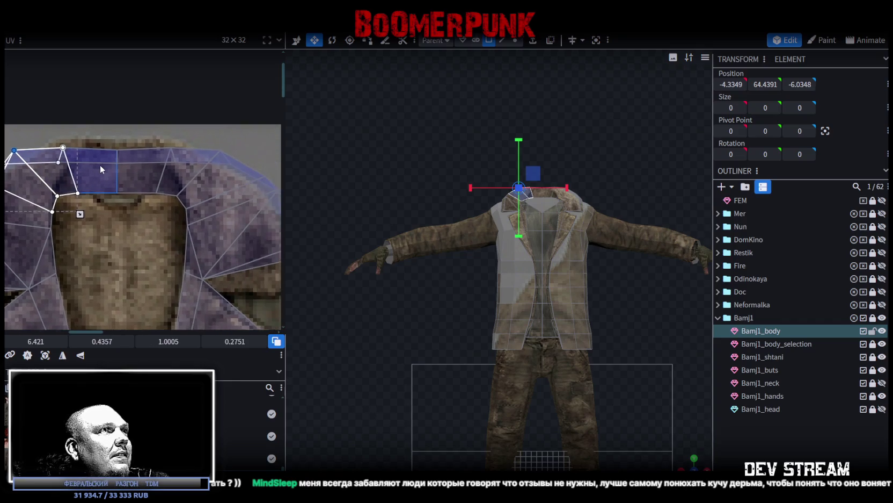
{"action": "scroll", "coordinate": [60, 165], "scroll_direction": "right", "scroll_amount": 1}
{"action": "double_click", "coordinate": [28, 164]}
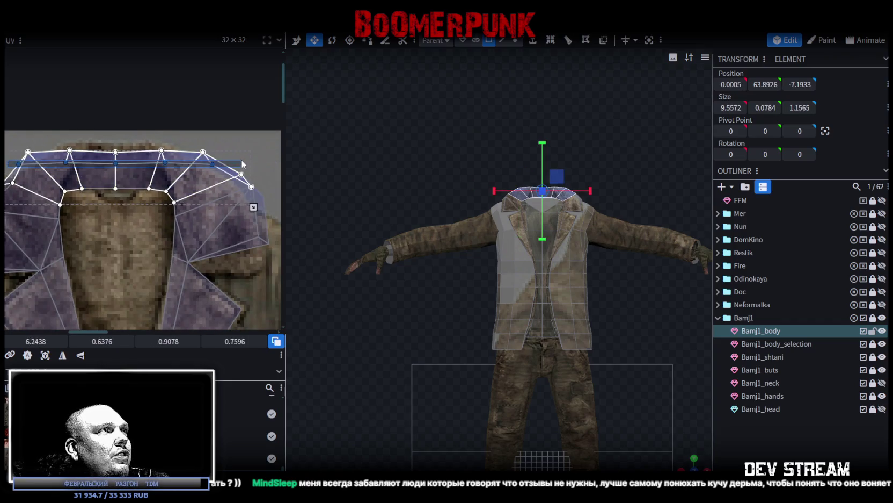
{"action": "left_click_drag", "start_coordinate": [15, 162], "coordinate": [21, 137]}
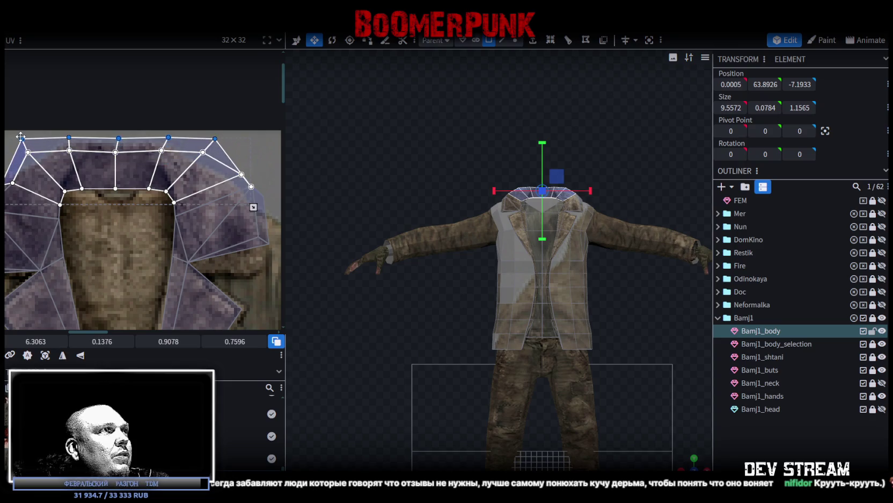
- Move the left collar vertices right and the left collar faces down-left
{"action": "left_click", "coordinate": [69, 184]}
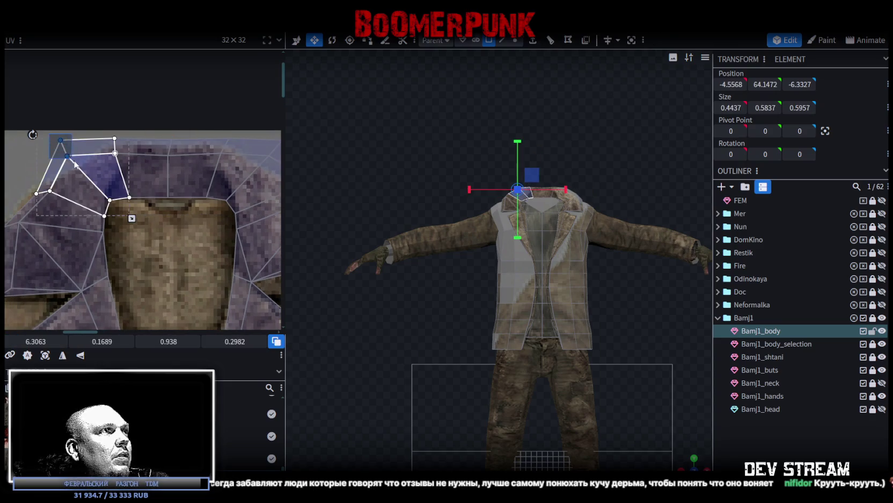
{"action": "left_click_drag", "start_coordinate": [74, 164], "coordinate": [89, 171]}
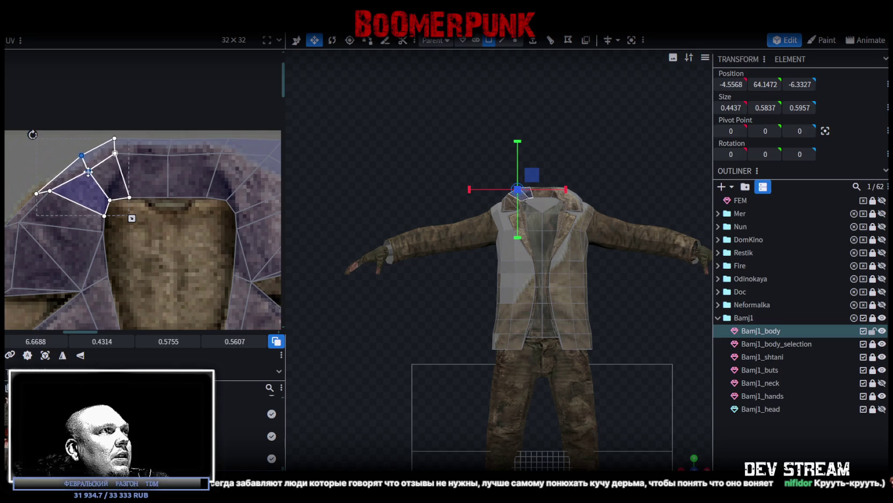
{"action": "left_click_drag", "start_coordinate": [42, 169], "coordinate": [45, 198]}
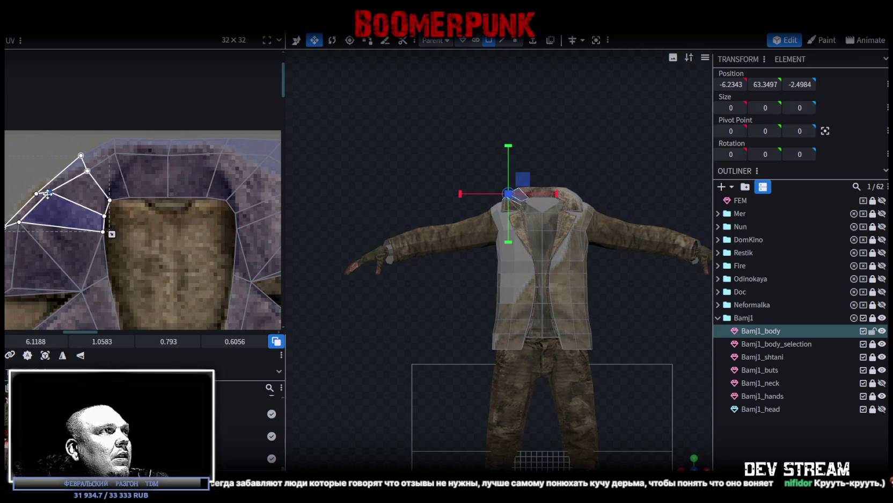
- Thin the upper collar face and move the neighbouring collar edge down-right
{"action": "left_click", "coordinate": [81, 155]}
{"action": "left_click_drag", "start_coordinate": [81, 155], "coordinate": [84, 163]}
{"action": "left_click", "coordinate": [93, 180]}
{"action": "left_click", "coordinate": [107, 149]}
{"action": "left_click", "coordinate": [118, 160]}
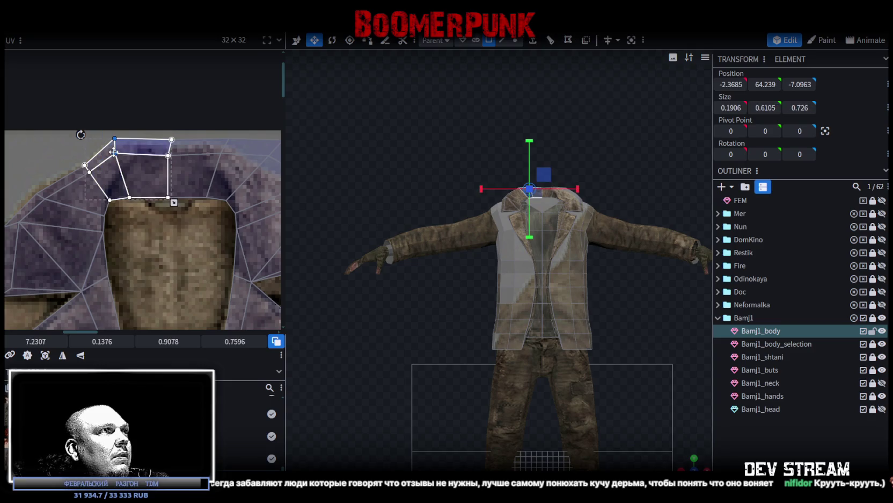
{"action": "left_click_drag", "start_coordinate": [113, 152], "coordinate": [124, 161]}
{"action": "scroll", "coordinate": [472, 310], "scroll_direction": "up", "scroll_amount": 2}
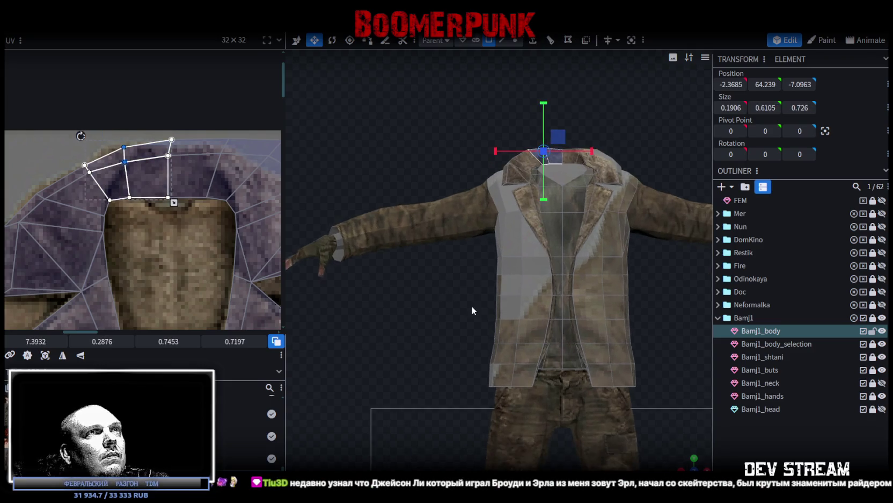
- Orbit the jacket to inspect the collar from above and the far side
{"action": "scroll", "coordinate": [472, 310], "scroll_direction": "up", "scroll_amount": 1}
{"action": "left_click_drag", "start_coordinate": [472, 310], "coordinate": [466, 369]}
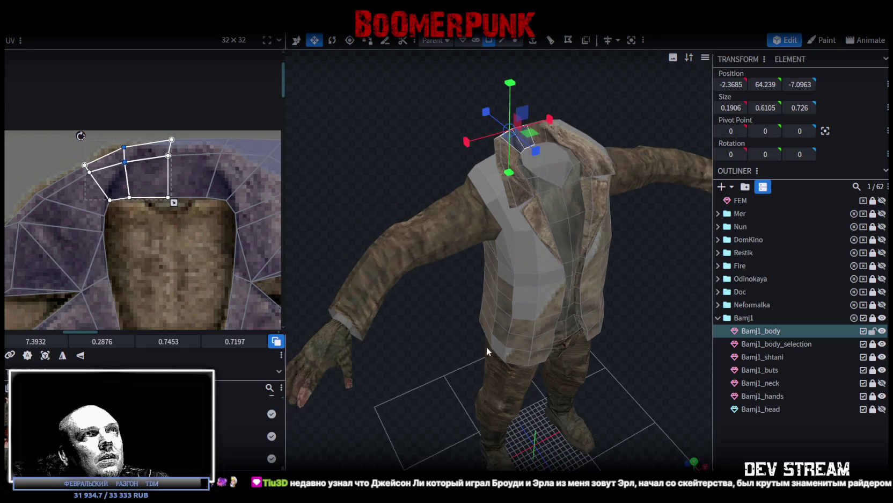
{"action": "left_click_drag", "start_coordinate": [388, 254], "coordinate": [530, 249]}
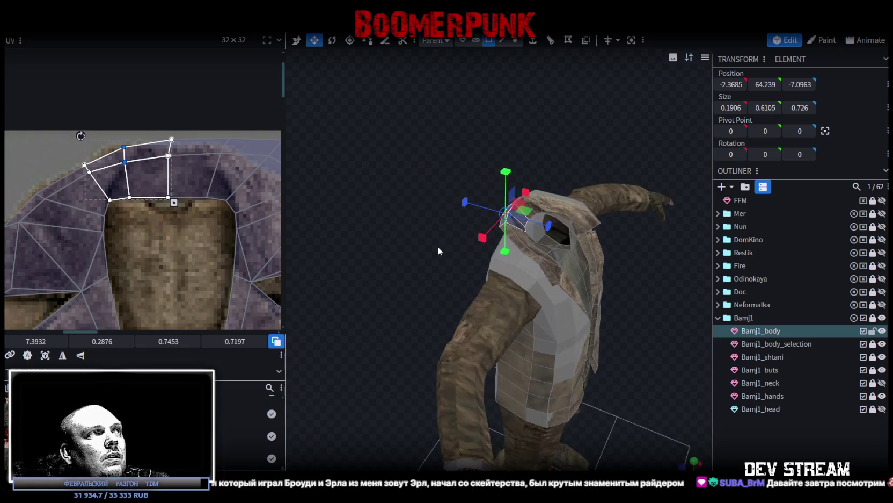
{"action": "middle_click_drag", "start_coordinate": [199, 189], "coordinate": [172, 213]}
- Shift the top collar strip faces and nudge their vertices left and down
{"action": "left_click", "coordinate": [133, 160]}
{"action": "left_click_drag", "start_coordinate": [138, 167], "coordinate": [138, 170]}
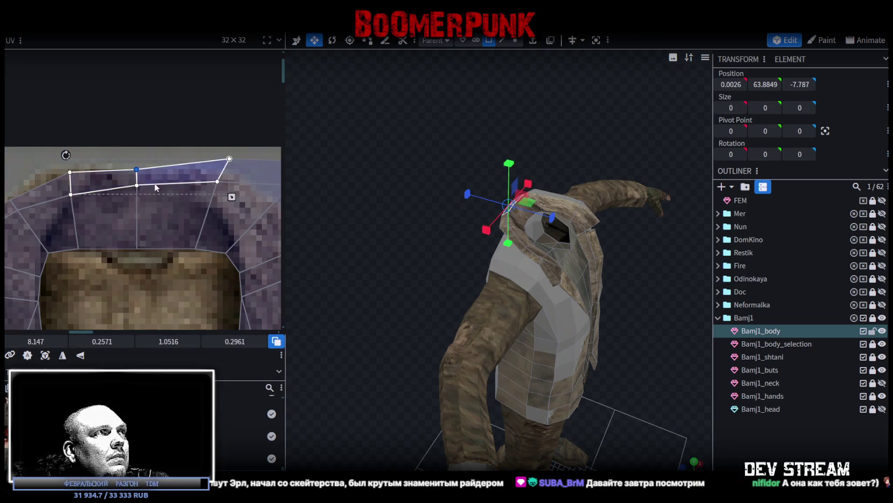
{"action": "left_click", "coordinate": [161, 179]}
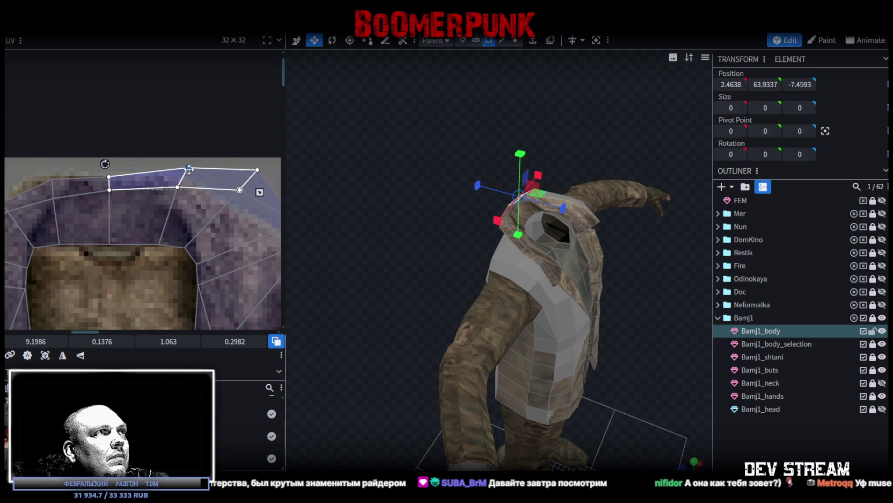
{"action": "left_click", "coordinate": [181, 182], "text": "shift"}
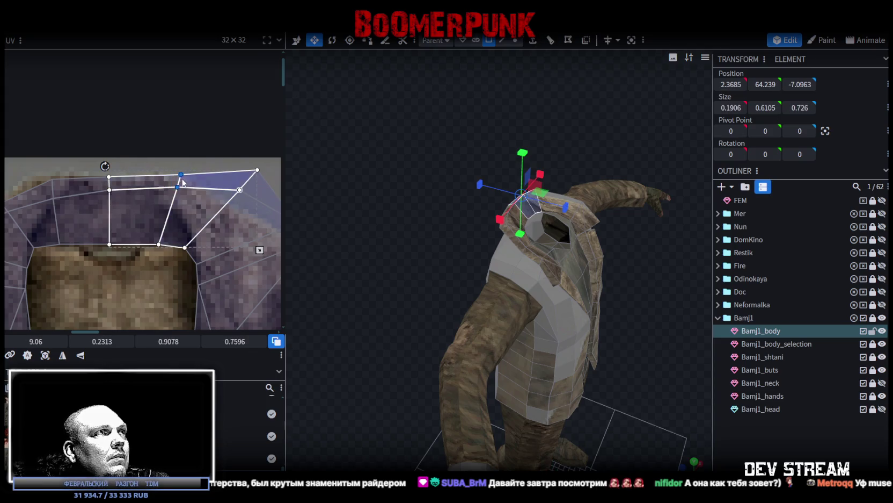
{"action": "left_click_drag", "start_coordinate": [177, 180], "coordinate": [171, 184]}
{"action": "middle_click_drag", "start_coordinate": [261, 168], "coordinate": [219, 171]}
- Pull a right-side collar vertex down-left onto the fur collar
{"action": "left_click", "coordinate": [177, 212]}
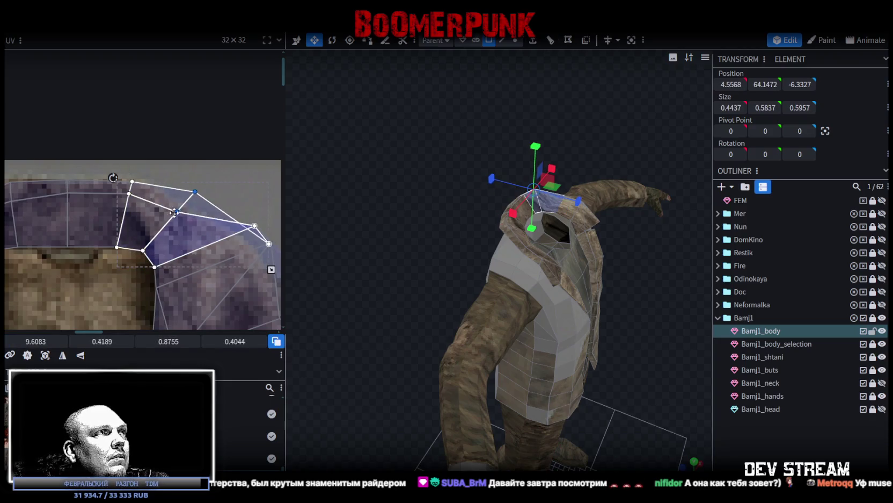
{"action": "left_click", "coordinate": [195, 194]}
{"action": "left_click_drag", "start_coordinate": [194, 194], "coordinate": [185, 205]}
{"action": "middle_click_drag", "start_coordinate": [257, 203], "coordinate": [166, 239]}
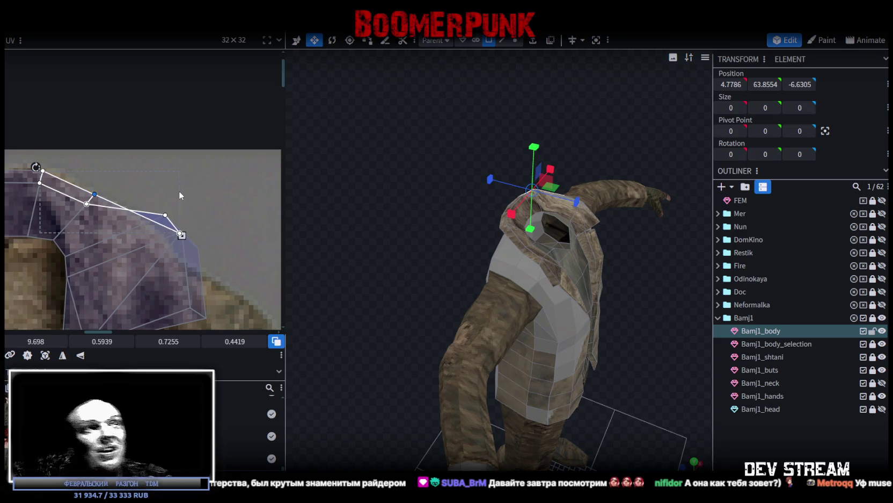
- Box-select the upper shoulder face's UV points and move them onto the collar region, pulling a corner to its edge
{"action": "scroll", "coordinate": [255, 197], "scroll_direction": "up", "scroll_amount": 1}
{"action": "scroll", "coordinate": [157, 116], "scroll_direction": "up", "scroll_amount": 2}
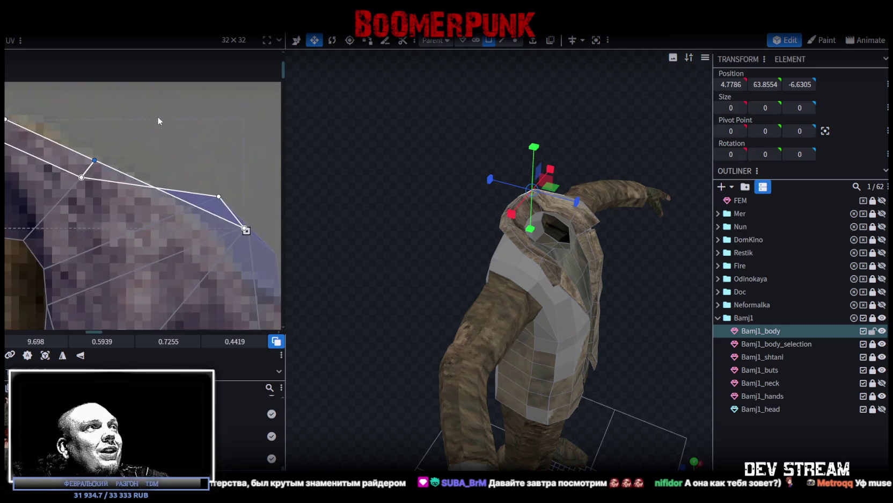
{"action": "middle_click_drag", "start_coordinate": [198, 154], "coordinate": [152, 110]}
{"action": "left_click_drag", "start_coordinate": [152, 111], "coordinate": [199, 189]}
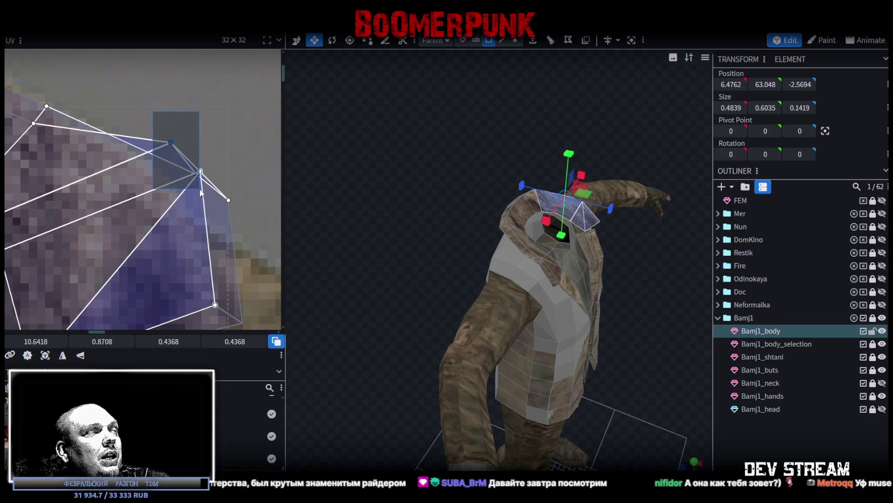
{"action": "mouse_move", "coordinate": [172, 141]}
{"action": "left_mouse_down"}
{"action": "mouse_move", "coordinate": [189, 127]}
{"action": "mouse_move", "coordinate": [201, 167]}
{"action": "left_mouse_up"}
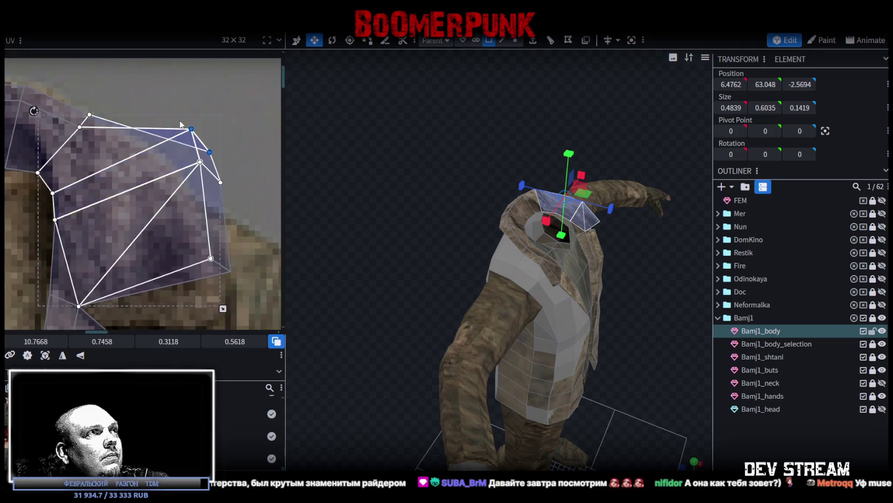
{"action": "left_click_drag", "start_coordinate": [191, 129], "coordinate": [130, 160]}
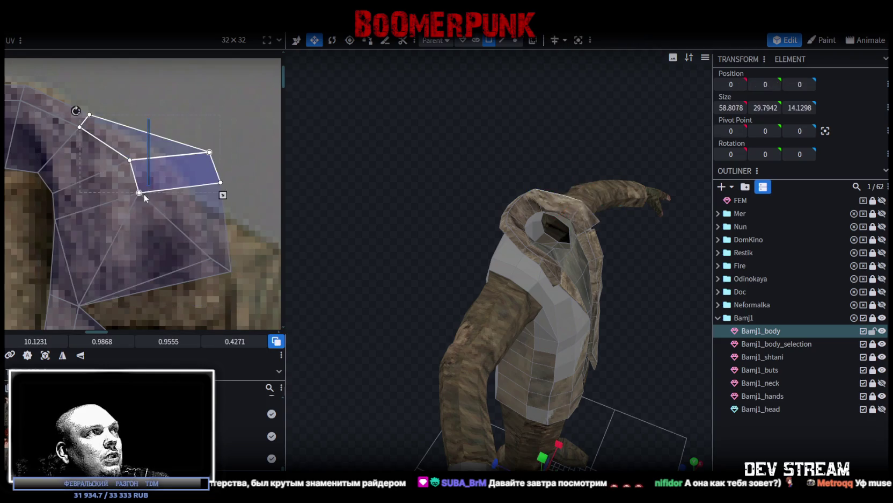
{"action": "left_click_drag", "start_coordinate": [138, 192], "coordinate": [151, 190]}
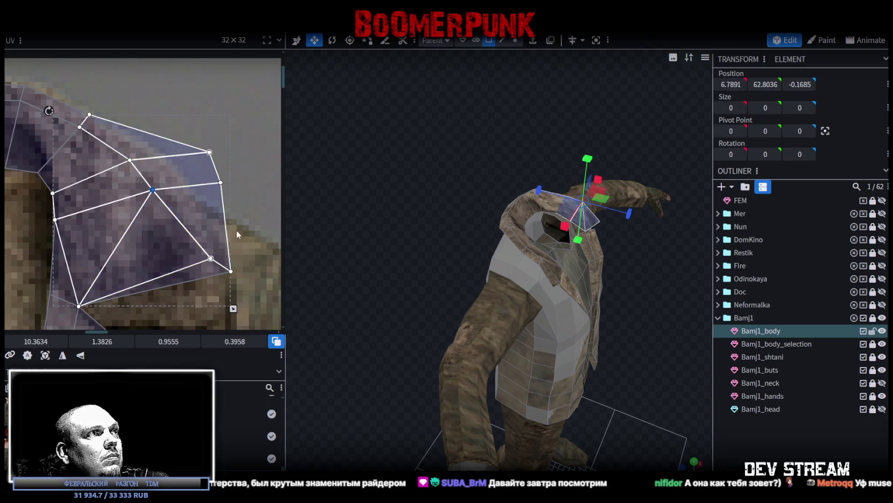
{"action": "left_click", "coordinate": [211, 258]}
- Fit the adjacent collar face's UVs over the collar texture vertex by vertex, then deselect the mesh
{"action": "middle_click_drag", "start_coordinate": [232, 267], "coordinate": [204, 175]}
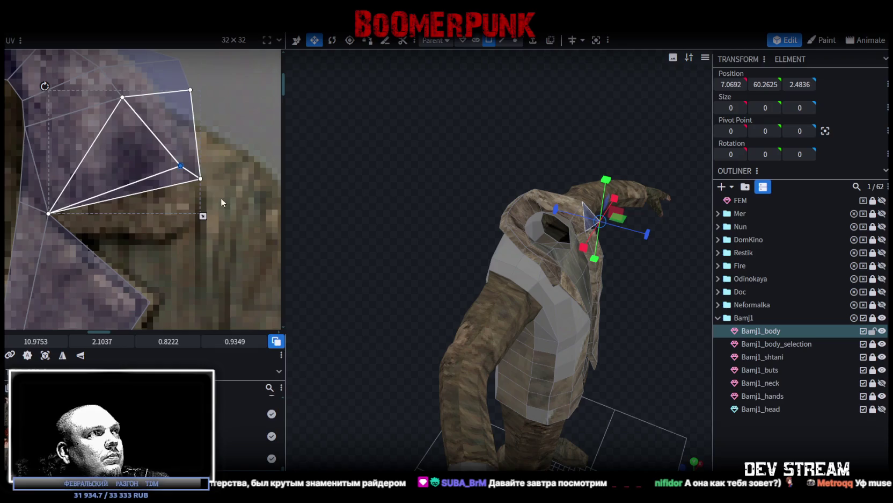
{"action": "left_click", "coordinate": [175, 163]}
{"action": "left_click_drag", "start_coordinate": [181, 165], "coordinate": [166, 213]}
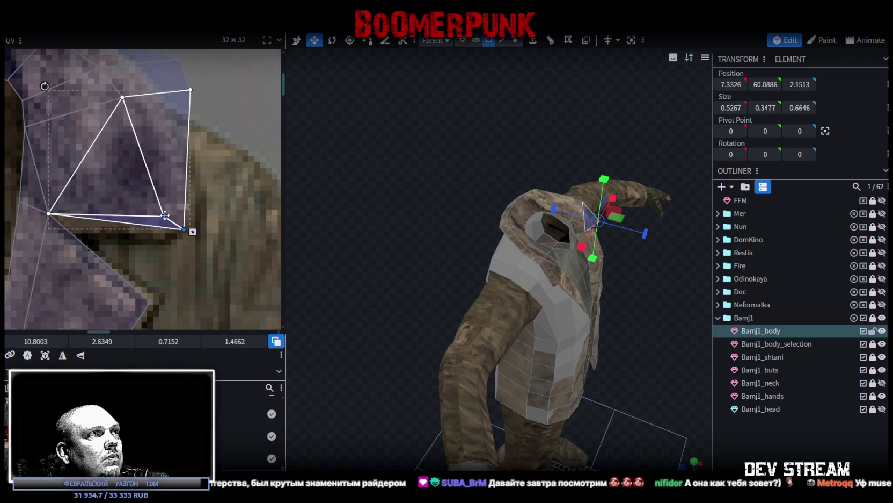
{"action": "left_click_drag", "start_coordinate": [164, 213], "coordinate": [164, 198]}
{"action": "mouse_move", "coordinate": [108, 229]}
{"action": "middle_mouse_down"}
{"action": "mouse_move", "coordinate": [147, 210]}
{"action": "mouse_move", "coordinate": [128, 252]}
{"action": "middle_mouse_up"}
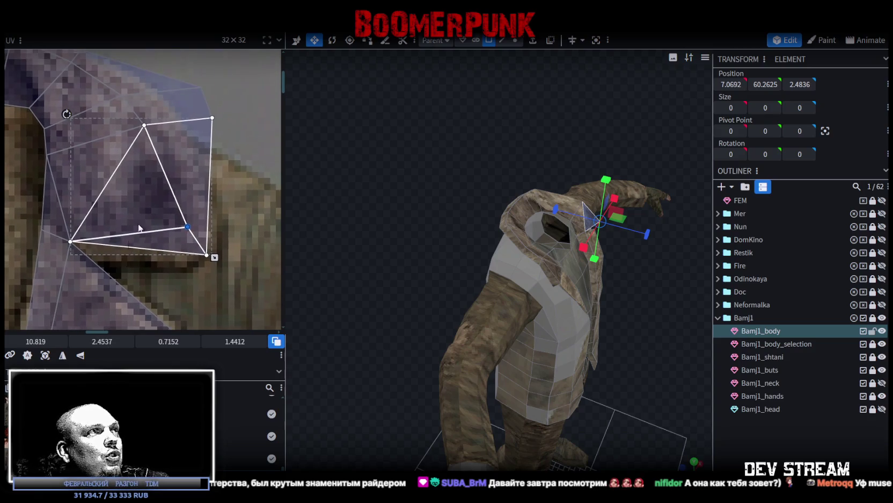
{"action": "left_click", "coordinate": [211, 117]}
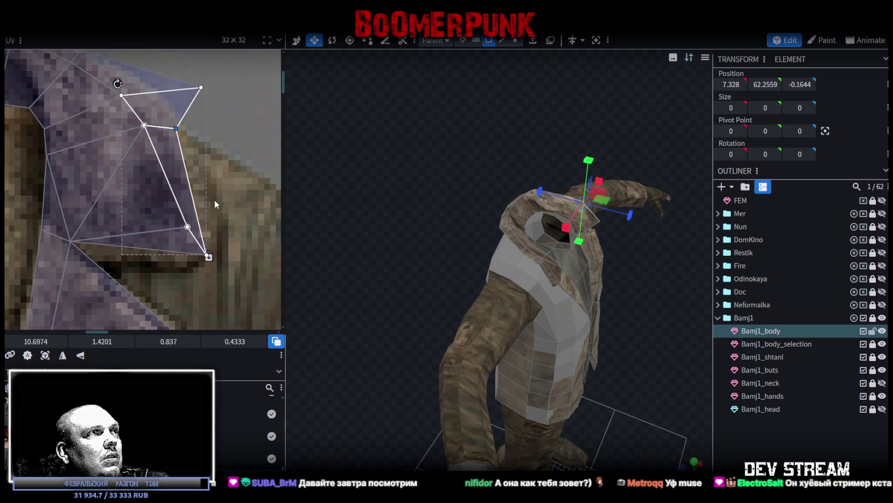
{"action": "left_click_drag", "start_coordinate": [214, 199], "coordinate": [184, 235]}
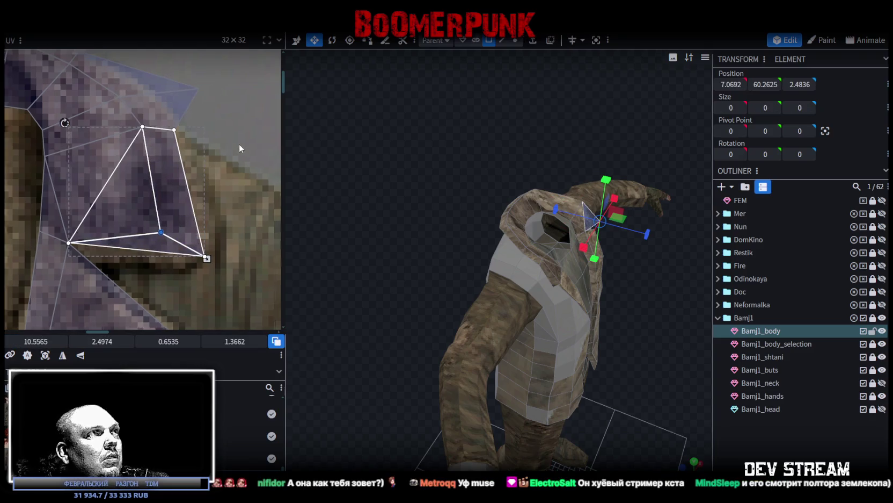
{"action": "middle_click_drag", "start_coordinate": [220, 69], "coordinate": [217, 141]}
{"action": "mouse_move", "coordinate": [210, 140]}
{"action": "left_mouse_down"}
{"action": "mouse_move", "coordinate": [191, 177]}
{"action": "mouse_move", "coordinate": [134, 156]}
{"action": "left_mouse_up"}
{"action": "scroll", "coordinate": [172, 180], "scroll_direction": "down", "scroll_amount": 3}
{"action": "scroll", "coordinate": [204, 197], "scroll_direction": "down", "scroll_amount": 2}
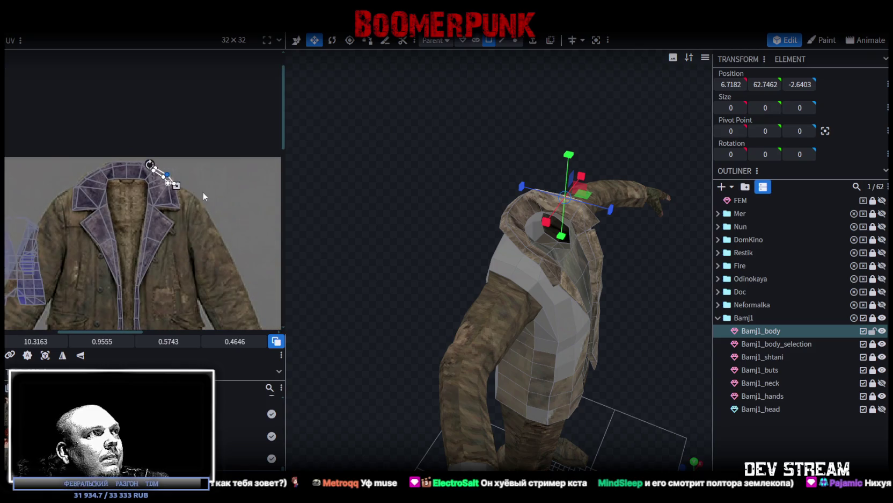
{"action": "key", "text": "Escape"}
- Orbit the view to inspect the back of the textured jacket
{"action": "mouse_move", "coordinate": [519, 286]}
{"action": "left_mouse_down"}
{"action": "mouse_move", "coordinate": [374, 271]}
{"action": "mouse_move", "coordinate": [381, 234]}
{"action": "mouse_move", "coordinate": [592, 226]}
{"action": "mouse_move", "coordinate": [590, 207]}
{"action": "mouse_move", "coordinate": [393, 232]}
{"action": "mouse_move", "coordinate": [394, 247]}
{"action": "mouse_move", "coordinate": [339, 249]}
{"action": "mouse_move", "coordinate": [319, 239]}
{"action": "mouse_move", "coordinate": [243, 247]}
{"action": "mouse_move", "coordinate": [370, 240]}
{"action": "left_mouse_up"}
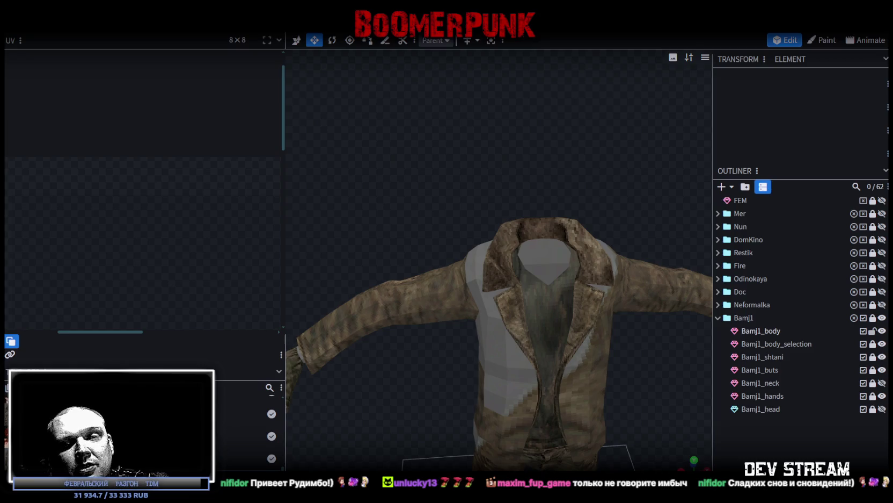
- Select the jacket body and pick its upper and right collar faces
{"action": "left_click_drag", "start_coordinate": [512, 327], "coordinate": [516, 351]}
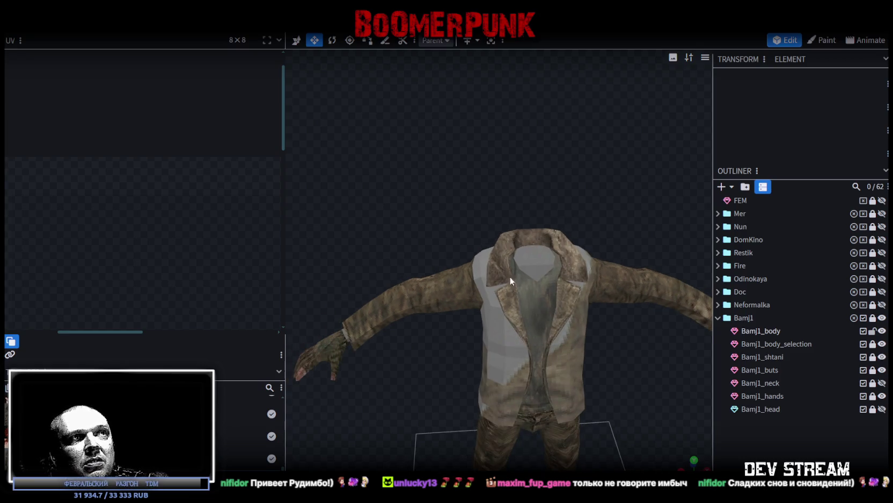
{"action": "left_click", "coordinate": [507, 272]}
{"action": "scroll", "coordinate": [503, 259], "scroll_direction": "up", "scroll_amount": 5}
{"action": "left_click", "coordinate": [503, 251]}
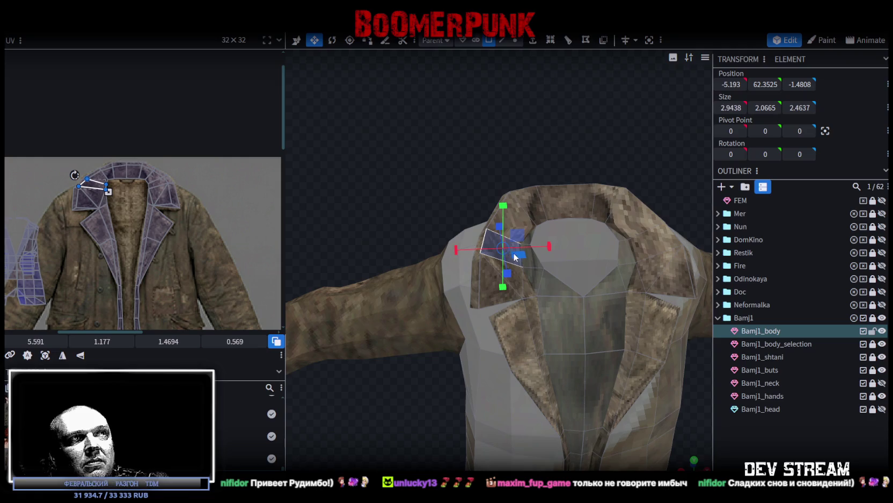
{"action": "scroll", "coordinate": [190, 235], "scroll_direction": "up", "scroll_amount": 3}
{"action": "left_click", "coordinate": [127, 191]}
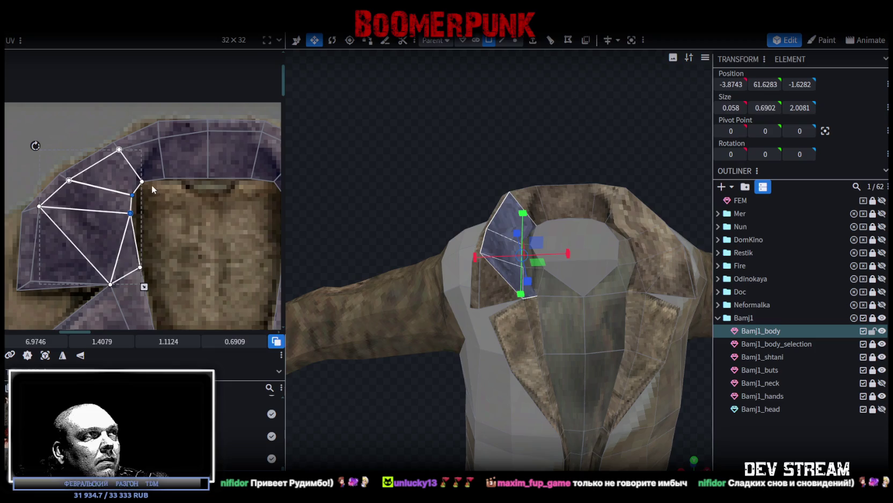
{"action": "left_click", "coordinate": [140, 181]}
{"action": "middle_click_drag", "start_coordinate": [188, 202], "coordinate": [130, 211]}
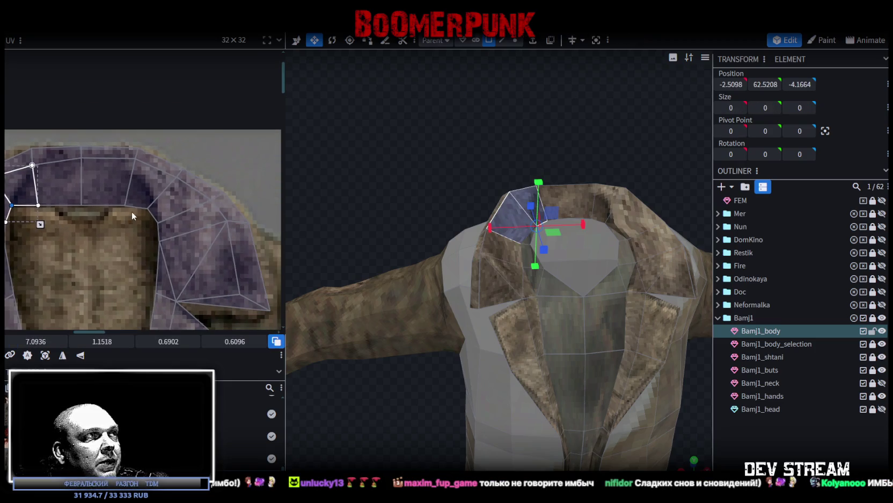
{"action": "left_click", "coordinate": [181, 199]}
{"action": "left_click", "coordinate": [146, 199], "text": "shift"}
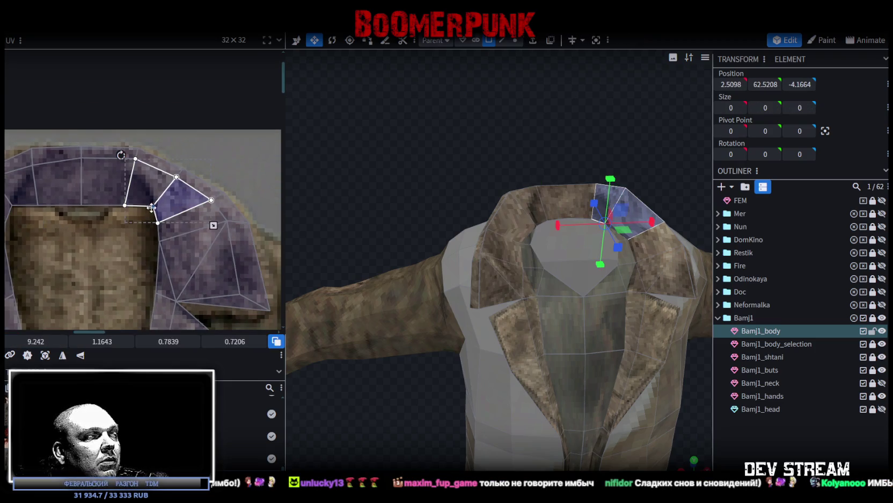
- Reselect the upper-left and right collar faces, nudge a UV vertex onto the fur band, then clear the selection
{"action": "scroll", "coordinate": [153, 206], "scroll_direction": "up", "scroll_amount": 1}
{"action": "scroll", "coordinate": [113, 209], "scroll_direction": "up", "scroll_amount": 1}
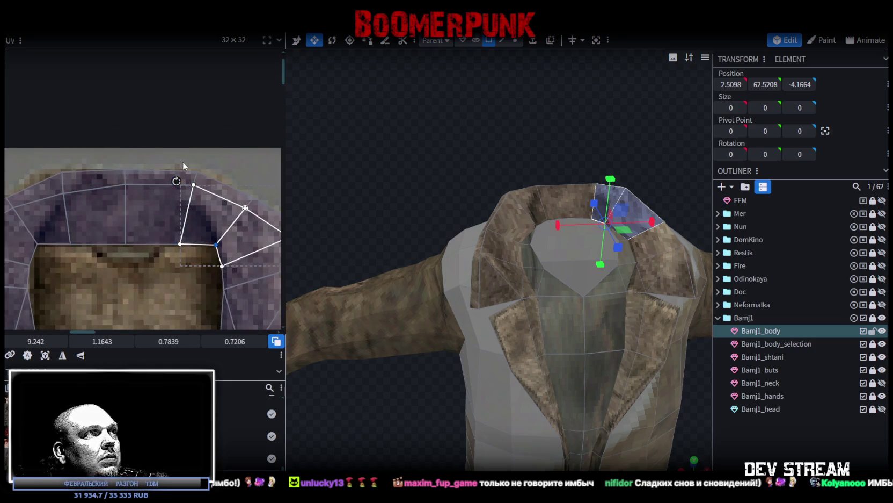
{"action": "left_click", "coordinate": [188, 180]}
{"action": "left_click", "coordinate": [195, 190], "text": "shift"}
{"action": "left_click_drag", "start_coordinate": [193, 184], "coordinate": [189, 193]}
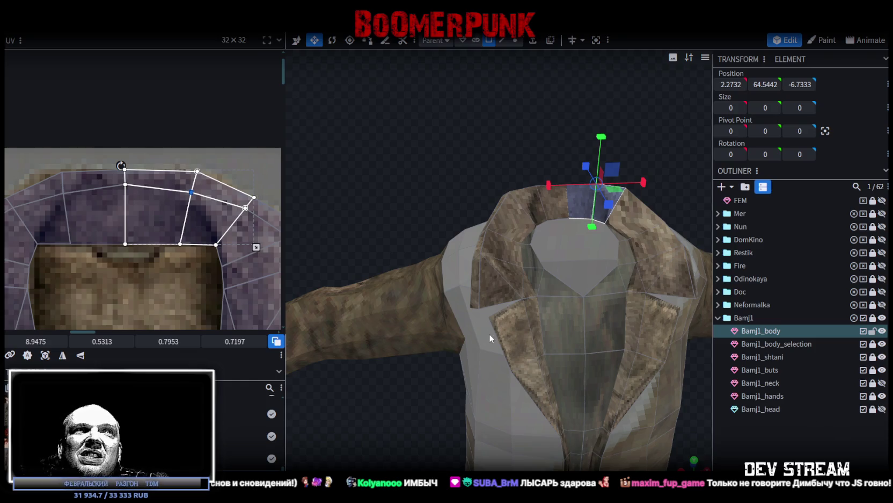
{"action": "left_click", "coordinate": [702, 397]}
{"action": "left_click_drag", "start_coordinate": [604, 265], "coordinate": [596, 251]}
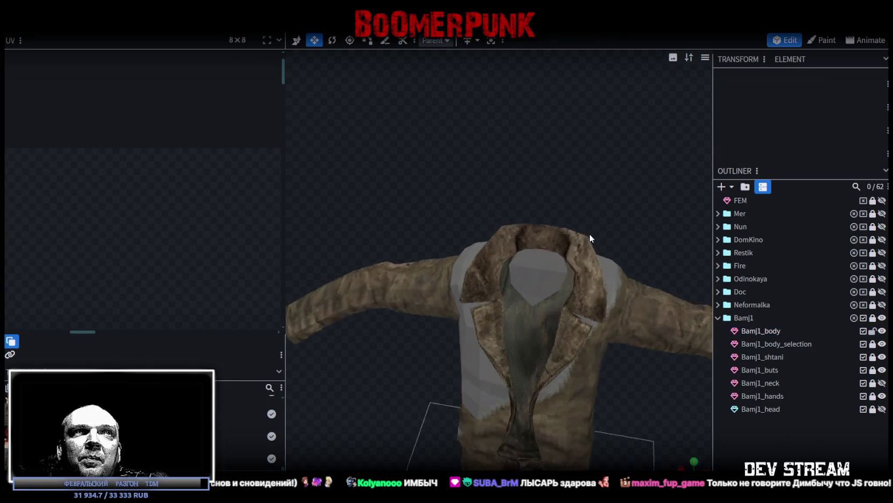
- Select the jacket's lower-right collar faces and nudge one UV vertex slightly down-right
{"action": "left_click", "coordinate": [600, 277]}
{"action": "left_click", "coordinate": [601, 277]}
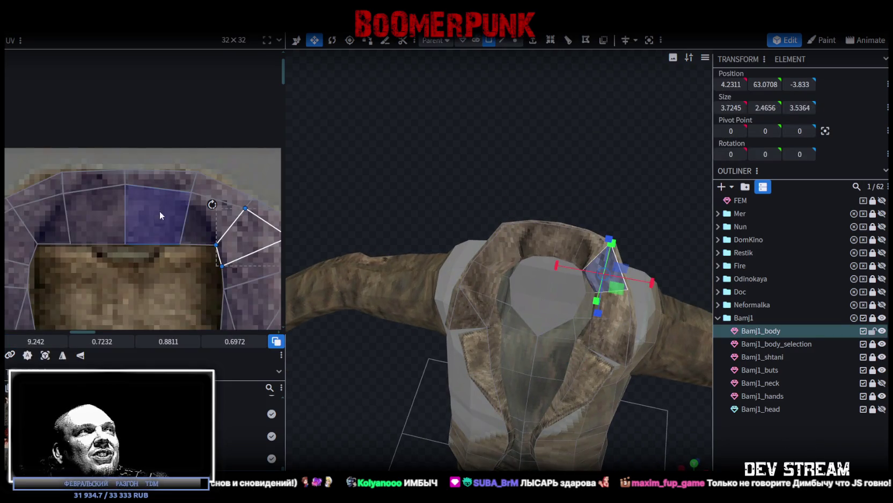
{"action": "scroll", "coordinate": [234, 244], "scroll_direction": "up", "scroll_amount": 3}
{"action": "middle_click_drag", "start_coordinate": [234, 244], "coordinate": [162, 204]}
{"action": "scroll", "coordinate": [162, 204], "scroll_direction": "down", "scroll_amount": 2}
{"action": "scroll", "coordinate": [177, 214], "scroll_direction": "down", "scroll_amount": 2}
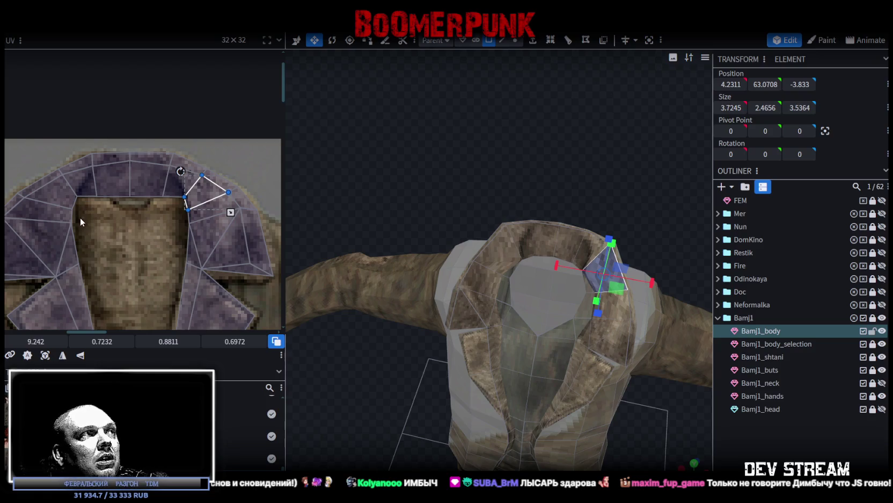
{"action": "left_click", "coordinate": [208, 220]}
{"action": "left_click_drag", "start_coordinate": [190, 229], "coordinate": [191, 231]}
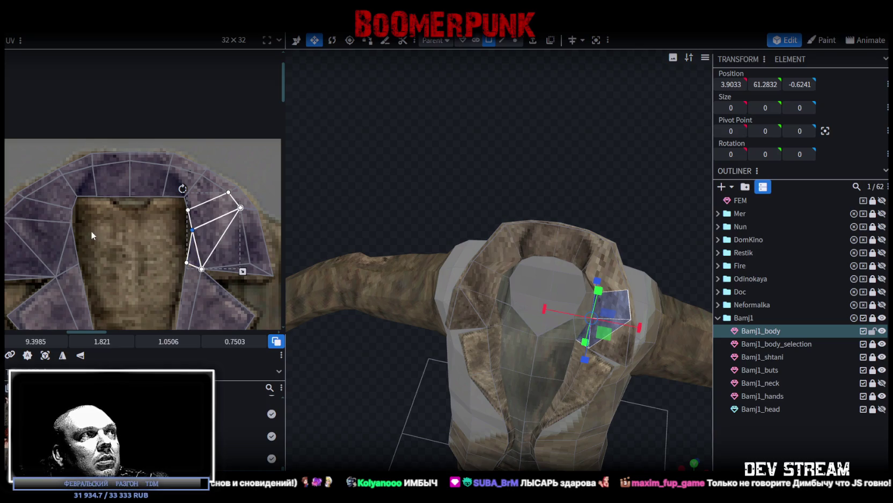
- Nudge a vertex on the mirrored left collar faces, shift a right collar vertex right, then deselect
{"action": "left_click", "coordinate": [59, 216]}
{"action": "left_click_drag", "start_coordinate": [71, 228], "coordinate": [70, 230]}
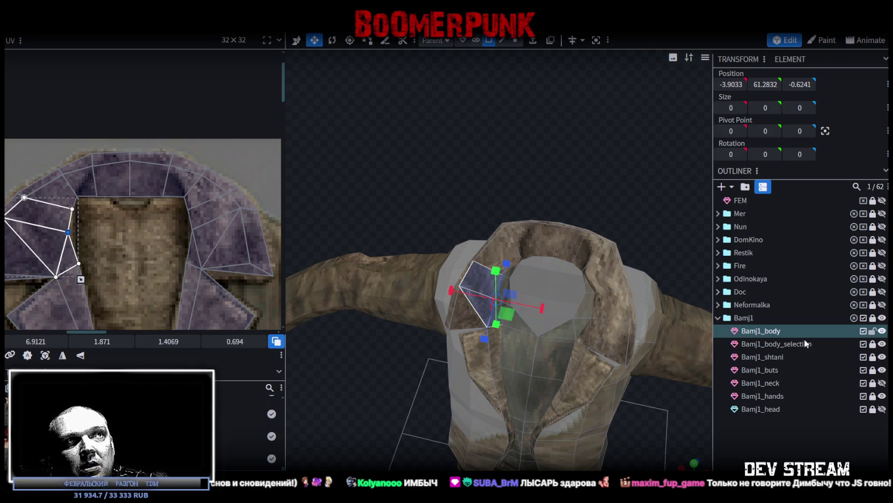
{"action": "left_click", "coordinate": [178, 170]}
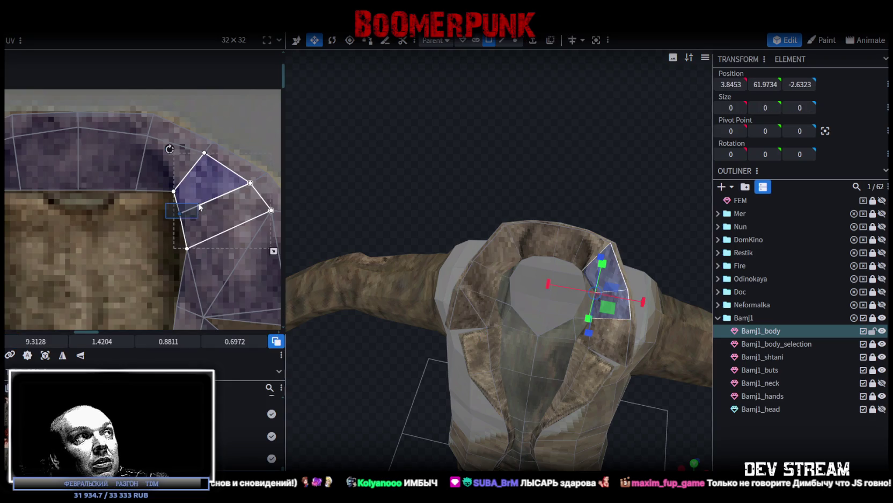
{"action": "left_click_drag", "start_coordinate": [180, 212], "coordinate": [188, 213]}
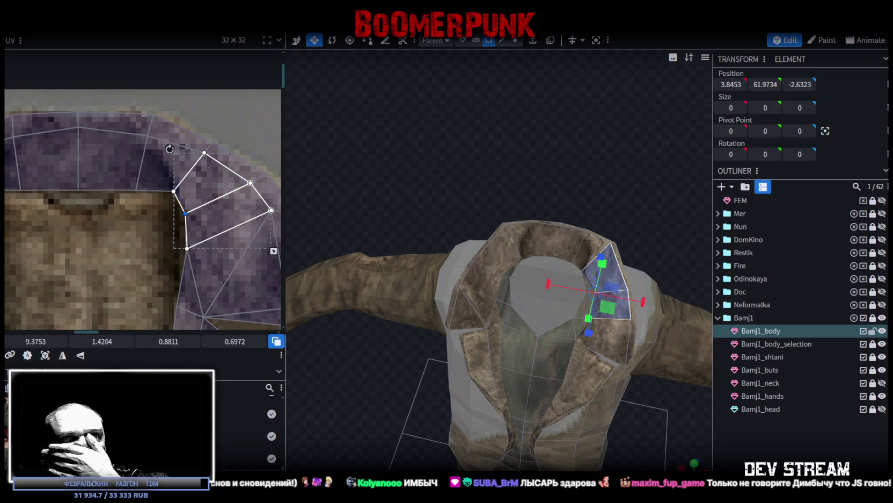
{"action": "left_click", "coordinate": [780, 465]}
{"action": "scroll", "coordinate": [650, 375], "scroll_direction": "down", "scroll_amount": 3}
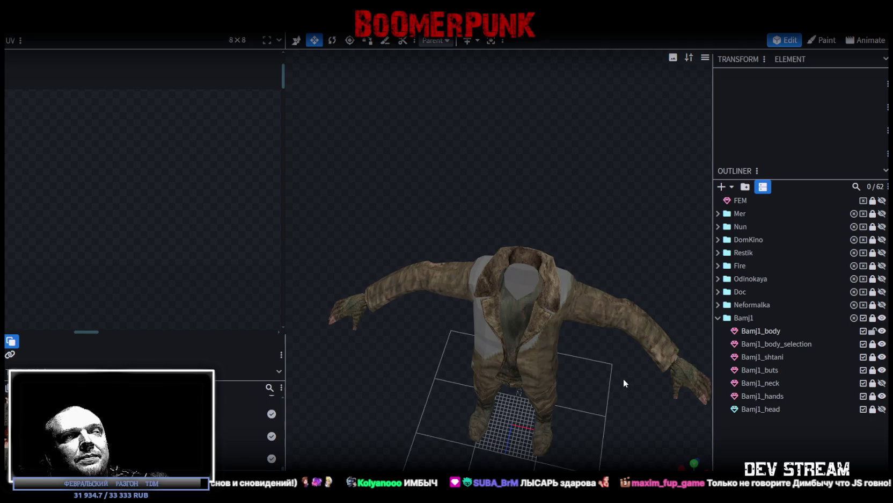
- Select the jacket body and pick its shoulder and shoulder-top faces
{"action": "left_click_drag", "start_coordinate": [624, 382], "coordinate": [617, 269]}
{"action": "left_click", "coordinate": [528, 262]}
{"action": "scroll", "coordinate": [137, 217], "scroll_direction": "down", "scroll_amount": 2}
{"action": "scroll", "coordinate": [177, 260], "scroll_direction": "down", "scroll_amount": 2}
{"action": "scroll", "coordinate": [183, 168], "scroll_direction": "down", "scroll_amount": 2}
{"action": "scroll", "coordinate": [181, 171], "scroll_direction": "down", "scroll_amount": 1}
{"action": "scroll", "coordinate": [156, 160], "scroll_direction": "up", "scroll_amount": 1}
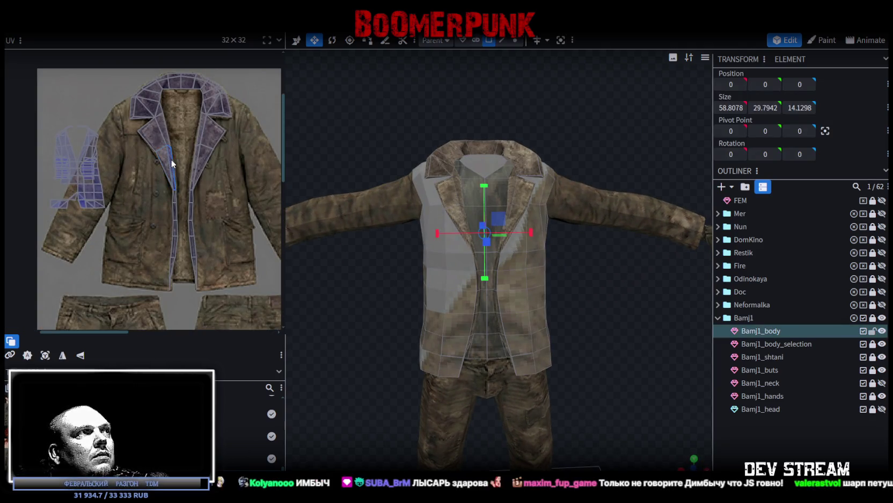
{"action": "scroll", "coordinate": [182, 161], "scroll_direction": "up", "scroll_amount": 1}
{"action": "left_click_drag", "start_coordinate": [647, 296], "coordinate": [440, 301]}
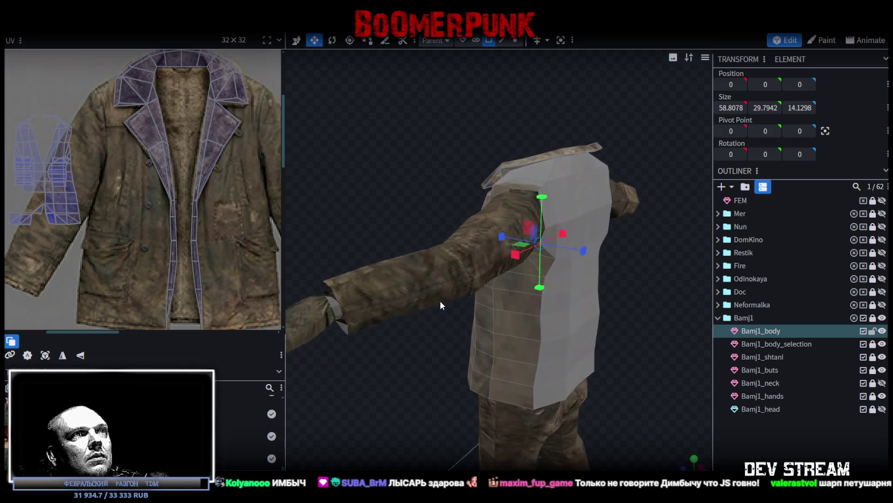
{"action": "left_click_drag", "start_coordinate": [610, 291], "coordinate": [652, 293]}
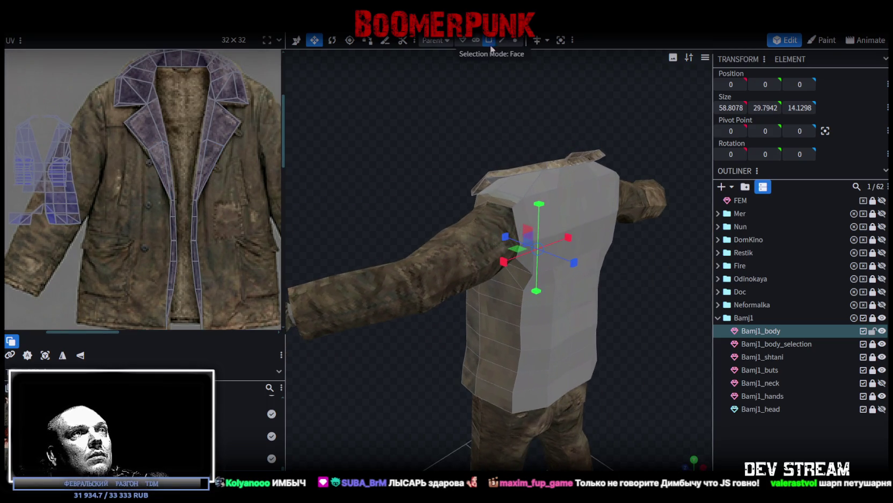
{"action": "left_click", "coordinate": [538, 198]}
{"action": "left_click", "coordinate": [518, 217], "text": "shift"}
{"action": "left_click", "coordinate": [567, 178], "text": "shift"}
{"action": "left_click", "coordinate": [601, 175]}
{"action": "left_click", "coordinate": [545, 202], "text": "shift"}
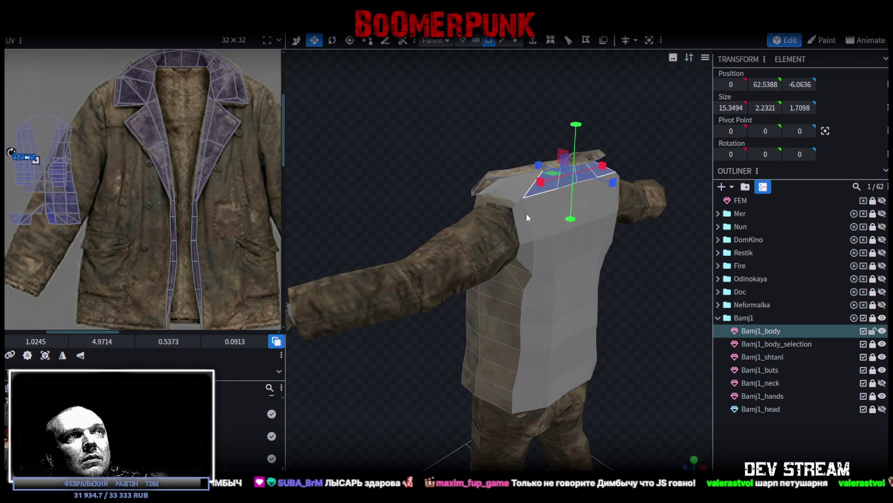
{"action": "left_click", "coordinate": [540, 209], "text": "shift"}
{"action": "left_click", "coordinate": [569, 207], "text": "shift"}
- From front view, add the right front, lower-front row and left column of front faces to the selection
{"action": "key", "text": "KP_1"}
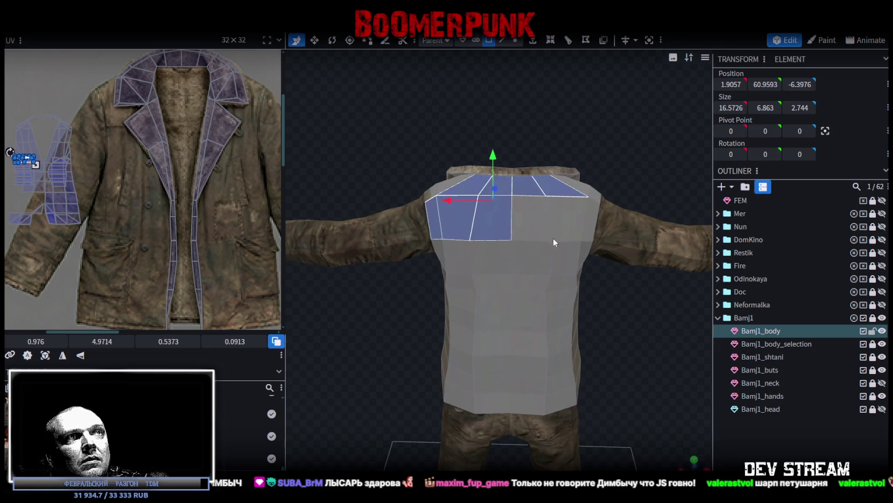
{"action": "left_click", "coordinate": [553, 237], "text": "shift"}
{"action": "left_click", "coordinate": [569, 227], "text": "shift"}
{"action": "left_click", "coordinate": [588, 216], "text": "shift"}
{"action": "left_click", "coordinate": [574, 257], "text": "shift"}
{"action": "left_click", "coordinate": [521, 256], "text": "shift"}
{"action": "left_click", "coordinate": [475, 257], "text": "shift"}
{"action": "left_click", "coordinate": [468, 256], "text": "shift"}
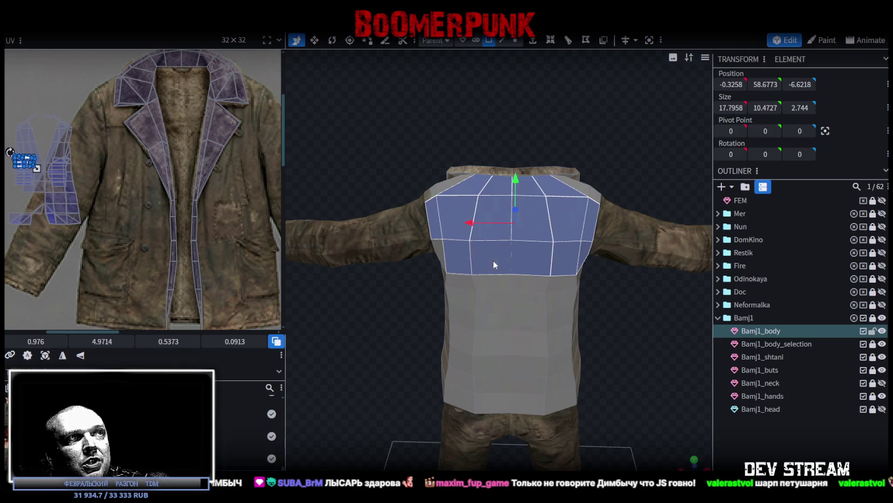
{"action": "left_click_drag", "start_coordinate": [441, 248], "coordinate": [493, 277]}
{"action": "left_click", "coordinate": [538, 253], "text": "shift"}
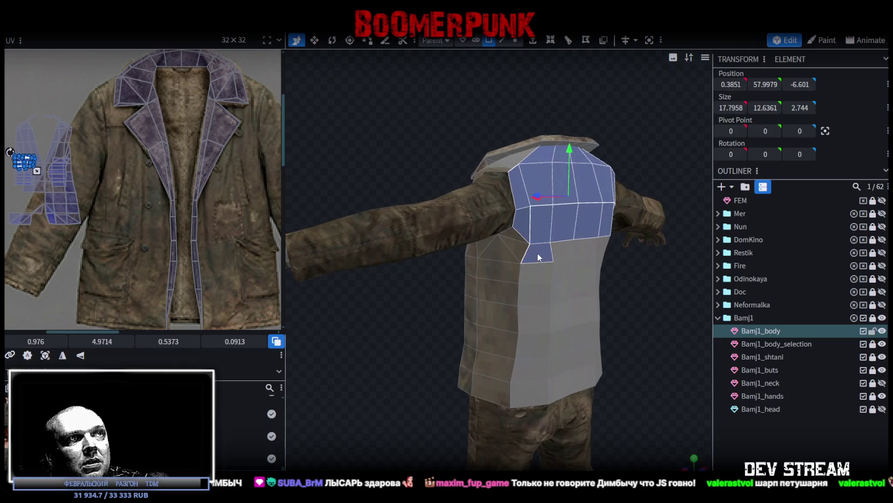
{"action": "left_click", "coordinate": [533, 271], "text": "shift"}
{"action": "left_click", "coordinate": [533, 292], "text": "shift"}
{"action": "left_click", "coordinate": [529, 316], "text": "shift"}
{"action": "left_click", "coordinate": [527, 344], "text": "shift"}
{"action": "left_click", "coordinate": [504, 338], "text": "shift"}
{"action": "left_click", "coordinate": [505, 314], "text": "shift"}
{"action": "left_click", "coordinate": [507, 289], "text": "shift"}
{"action": "left_click", "coordinate": [508, 266], "text": "shift"}
{"action": "left_click", "coordinate": [502, 246], "text": "shift"}
- Add the bottom-row faces and the centre column of front faces to the selection
{"action": "left_click_drag", "start_coordinate": [651, 322], "coordinate": [663, 293]}
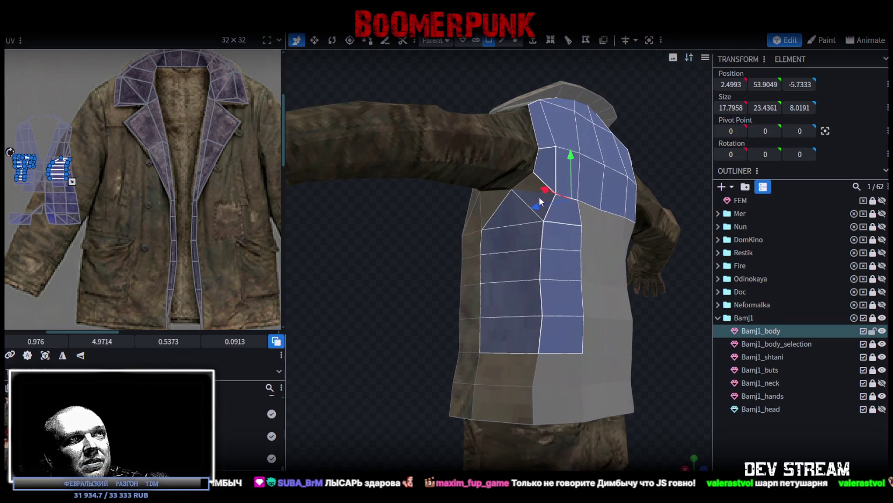
{"action": "left_click", "coordinate": [524, 184], "text": "shift"}
{"action": "mouse_move", "coordinate": [487, 206]}
{"action": "left_mouse_down"}
{"action": "mouse_move", "coordinate": [460, 309]}
{"action": "mouse_move", "coordinate": [544, 366]}
{"action": "left_mouse_up"}
{"action": "left_click", "coordinate": [547, 380], "text": "shift"}
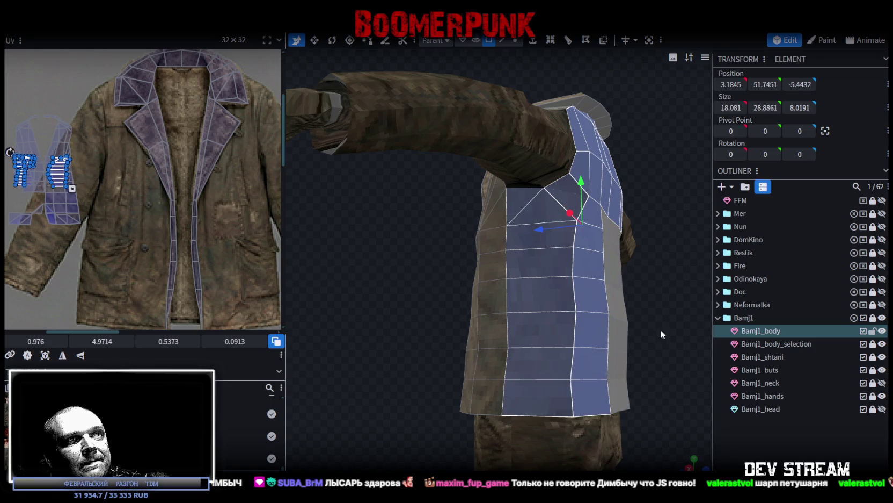
{"action": "left_click_drag", "start_coordinate": [660, 334], "coordinate": [553, 348]}
{"action": "left_click", "coordinate": [487, 417], "text": "shift"}
{"action": "left_click", "coordinate": [544, 387], "text": "shift"}
{"action": "left_click", "coordinate": [541, 382], "text": "shift"}
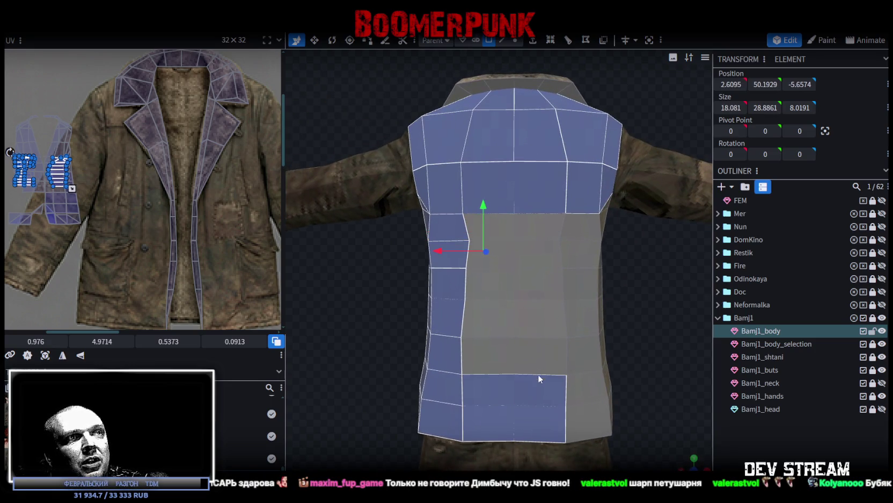
{"action": "left_click", "coordinate": [537, 365], "text": "shift"}
{"action": "left_click", "coordinate": [487, 352], "text": "shift"}
{"action": "left_click", "coordinate": [533, 319], "text": "shift"}
{"action": "left_click", "coordinate": [515, 287], "text": "shift"}
{"action": "left_click", "coordinate": [498, 281], "text": "shift"}
{"action": "left_click", "coordinate": [515, 251], "text": "shift"}
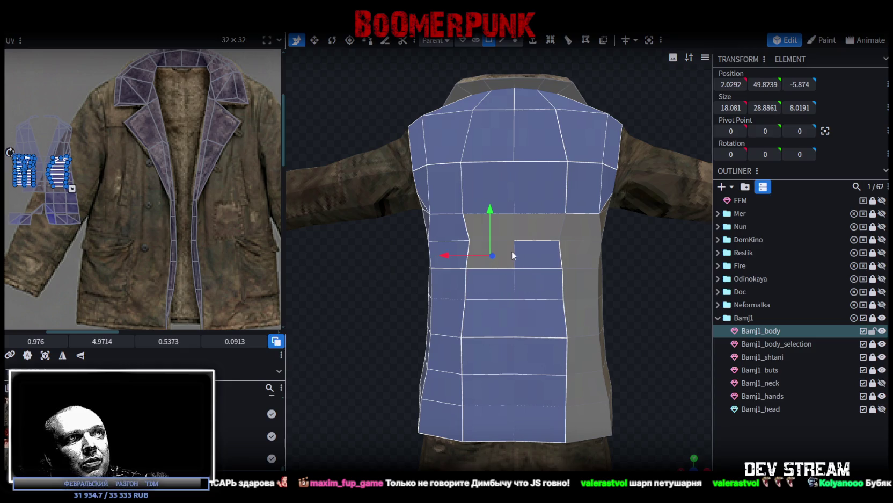
{"action": "left_click", "coordinate": [511, 252], "text": "shift"}
{"action": "left_click", "coordinate": [509, 230], "text": "shift"}
- From the side, add the armpit faces, the middle column and the remaining bottom faces
{"action": "left_click_drag", "start_coordinate": [625, 298], "coordinate": [563, 298]}
{"action": "left_click", "coordinate": [494, 205], "text": "shift"}
{"action": "left_click", "coordinate": [524, 204], "text": "shift"}
{"action": "left_click", "coordinate": [508, 243], "text": "shift"}
{"action": "left_click", "coordinate": [508, 272], "text": "shift"}
{"action": "left_click", "coordinate": [509, 309], "text": "shift"}
{"action": "left_click", "coordinate": [507, 349], "text": "shift"}
{"action": "left_click", "coordinate": [508, 382], "text": "shift"}
{"action": "left_click", "coordinate": [509, 414], "text": "shift"}
{"action": "left_click", "coordinate": [462, 417], "text": "shift"}
{"action": "left_click", "coordinate": [465, 381], "text": "shift"}
{"action": "left_click", "coordinate": [464, 346], "text": "shift"}
{"action": "left_click", "coordinate": [458, 307], "text": "shift"}
{"action": "left_click", "coordinate": [451, 253], "text": "shift"}
{"action": "scroll", "coordinate": [593, 359], "scroll_direction": "down", "scroll_amount": 2}
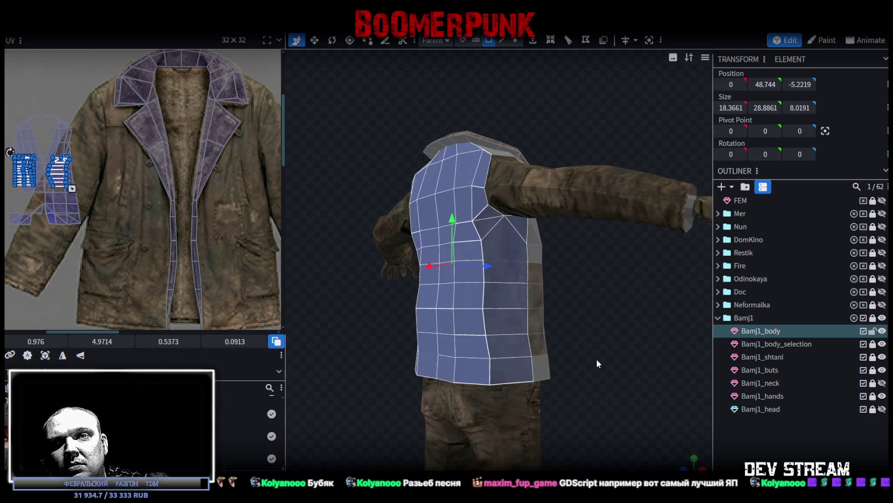
- Snap to front view and project the selected body faces' UVs from that view
{"action": "scroll", "coordinate": [594, 360], "scroll_direction": "down", "scroll_amount": 2}
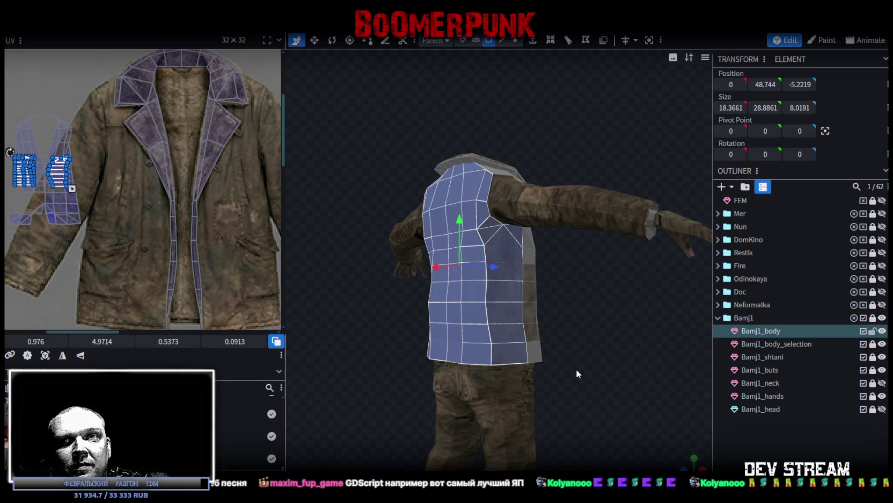
{"action": "scroll", "coordinate": [566, 376], "scroll_direction": "down", "scroll_amount": 2}
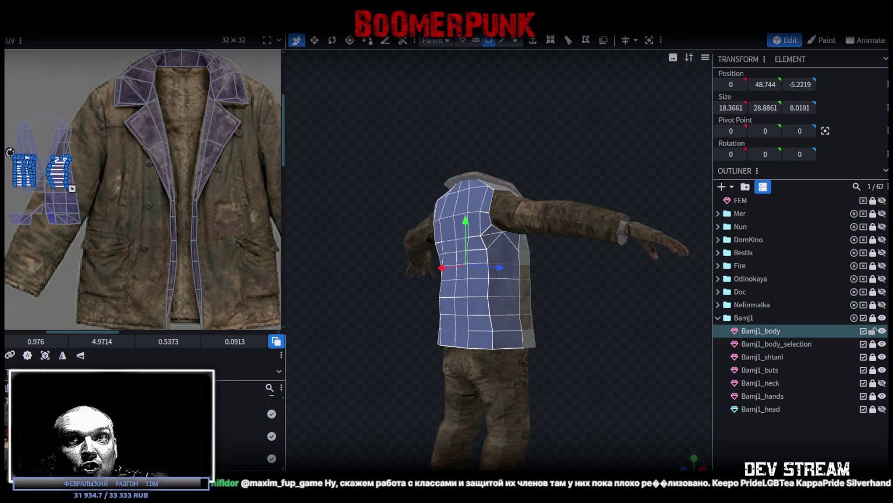
{"action": "mouse_move", "coordinate": [396, 415]}
{"action": "left_mouse_down"}
{"action": "mouse_move", "coordinate": [364, 346]}
{"action": "mouse_move", "coordinate": [441, 361]}
{"action": "mouse_move", "coordinate": [324, 397]}
{"action": "mouse_move", "coordinate": [343, 400]}
{"action": "left_mouse_up"}
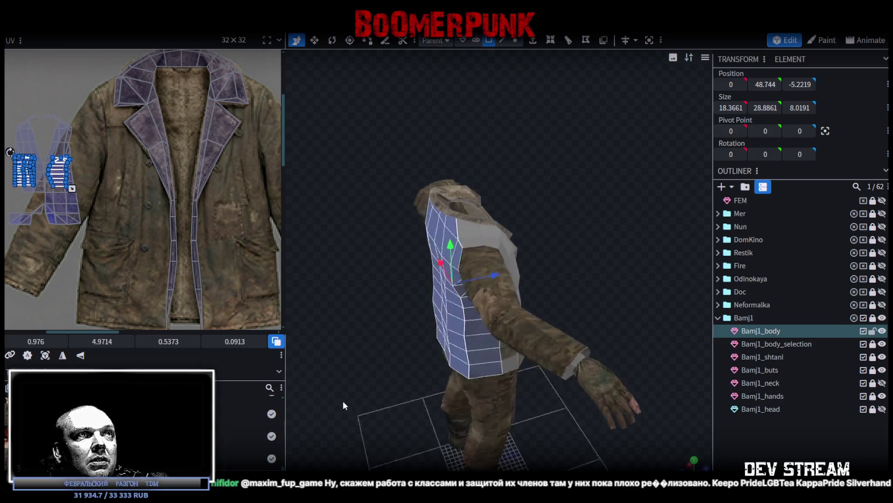
{"action": "key", "text": "KP_1"}
{"action": "scroll", "coordinate": [502, 344], "scroll_direction": "down", "scroll_amount": 2}
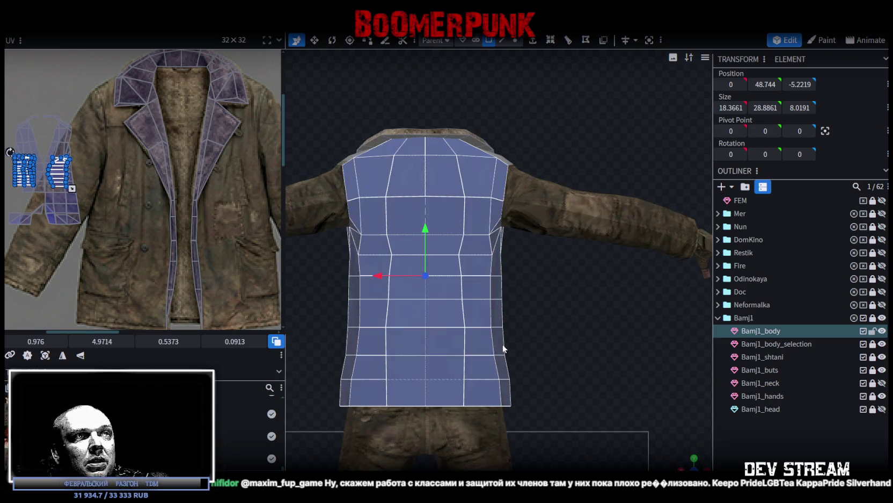
{"action": "left_click", "coordinate": [45, 354]}
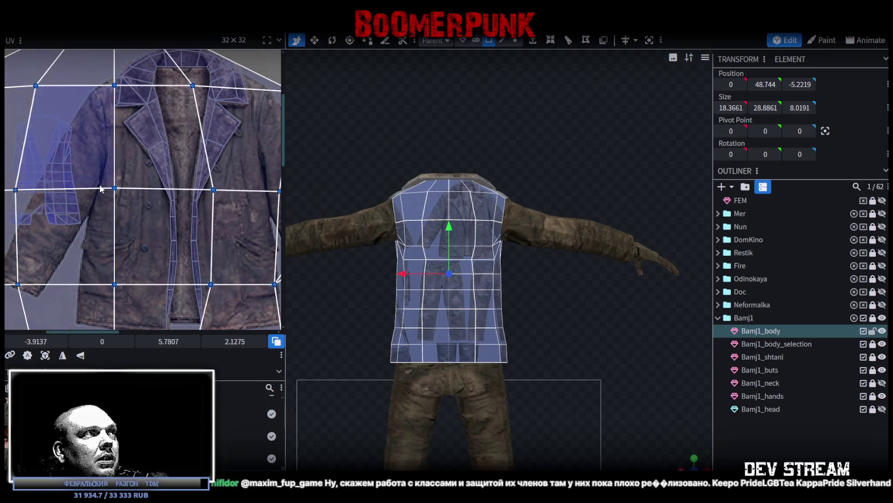
- Scale down the body UV island and drag it onto the purple-lined jacket panel, fine-tuning its position
{"action": "scroll", "coordinate": [161, 225], "scroll_direction": "down", "scroll_amount": 3}
{"action": "scroll", "coordinate": [182, 235], "scroll_direction": "down", "scroll_amount": 1}
{"action": "scroll", "coordinate": [155, 262], "scroll_direction": "down", "scroll_amount": 1}
{"action": "mouse_move", "coordinate": [147, 261]}
{"action": "left_mouse_down"}
{"action": "mouse_move", "coordinate": [116, 237]}
{"action": "mouse_move", "coordinate": [98, 185]}
{"action": "left_mouse_up"}
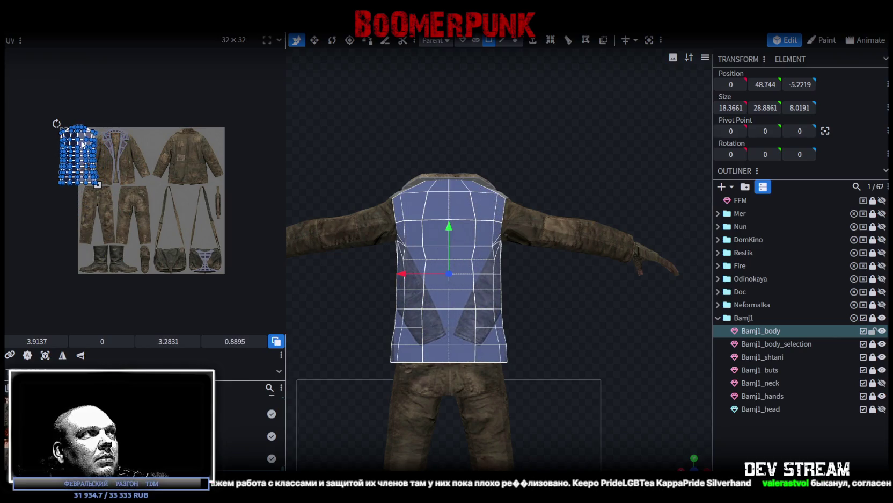
{"action": "left_click_drag", "start_coordinate": [82, 144], "coordinate": [188, 153]}
{"action": "scroll", "coordinate": [194, 172], "scroll_direction": "up", "scroll_amount": 3}
{"action": "scroll", "coordinate": [216, 211], "scroll_direction": "up", "scroll_amount": 2}
{"action": "scroll", "coordinate": [216, 210], "scroll_direction": "up", "scroll_amount": 1}
{"action": "left_click_drag", "start_coordinate": [165, 191], "coordinate": [174, 175]}
{"action": "left_click_drag", "start_coordinate": [226, 286], "coordinate": [200, 262]}
{"action": "left_click_drag", "start_coordinate": [161, 129], "coordinate": [167, 128]}
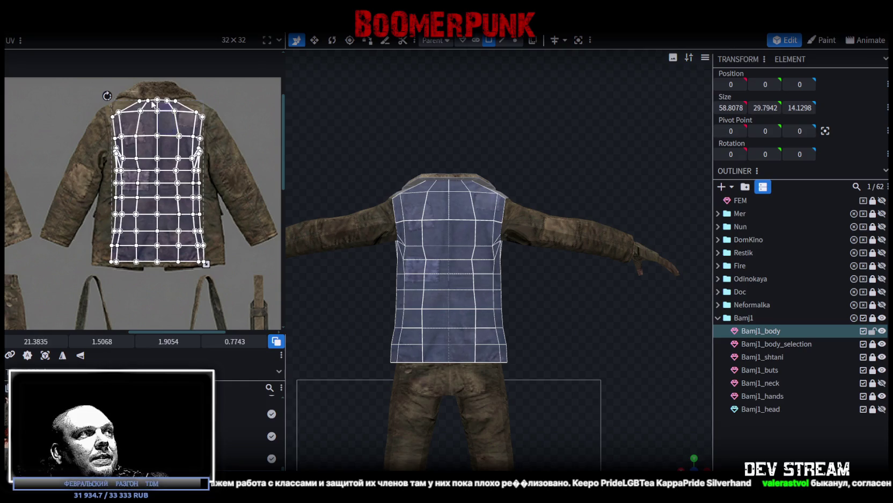
- Stretch the body UV island slightly taller and nudge it a few pixels left
{"action": "scroll", "coordinate": [152, 104], "scroll_direction": "up", "scroll_amount": 2}
{"action": "scroll", "coordinate": [89, 88], "scroll_direction": "down", "scroll_amount": 2}
{"action": "scroll", "coordinate": [185, 193], "scroll_direction": "down", "scroll_amount": 2}
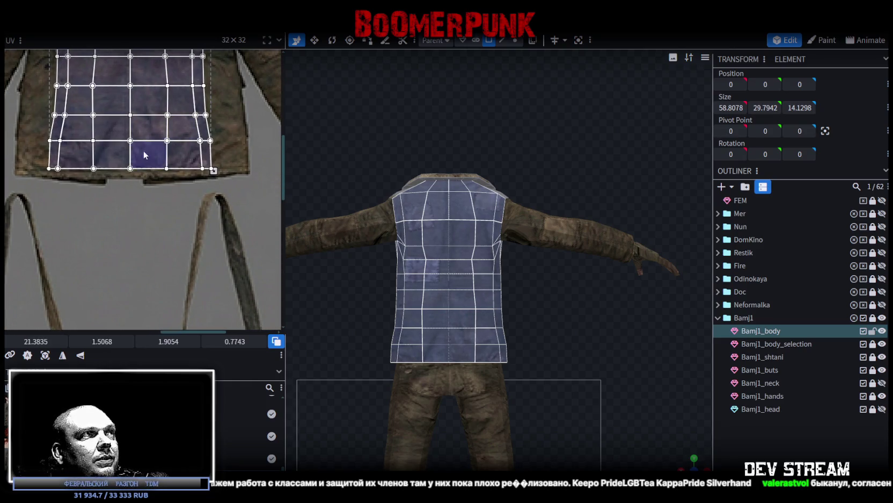
{"action": "scroll", "coordinate": [34, 189], "scroll_direction": "up", "scroll_amount": 1}
{"action": "scroll", "coordinate": [59, 193], "scroll_direction": "right", "scroll_amount": 1, "text": "shift"}
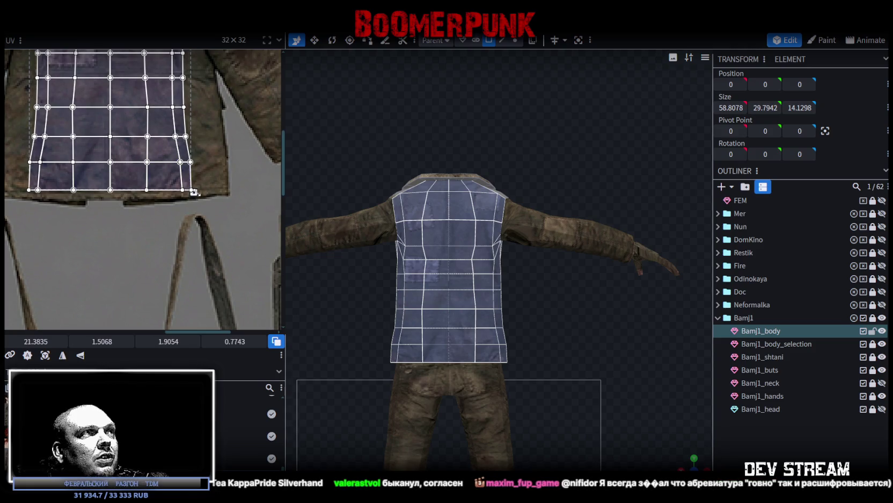
{"action": "left_click_drag", "start_coordinate": [192, 191], "coordinate": [192, 198]}
{"action": "scroll", "coordinate": [214, 143], "scroll_direction": "up", "scroll_amount": 3}
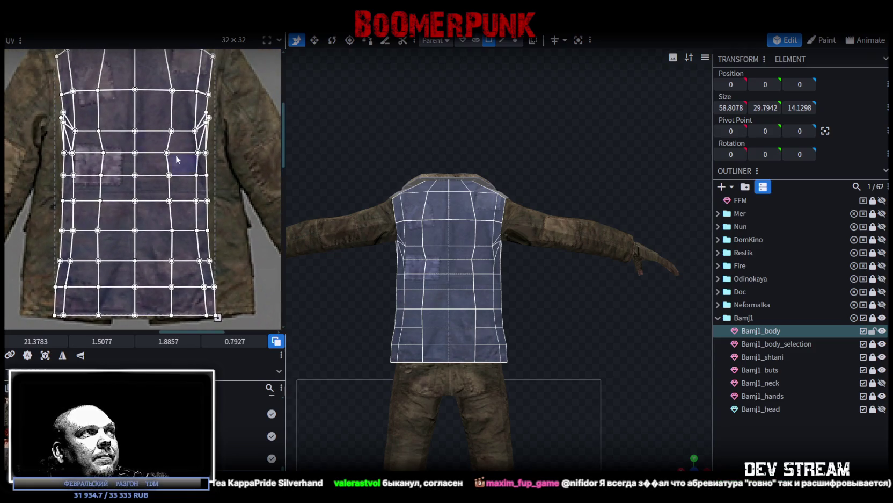
{"action": "left_click_drag", "start_coordinate": [149, 178], "coordinate": [147, 179]}
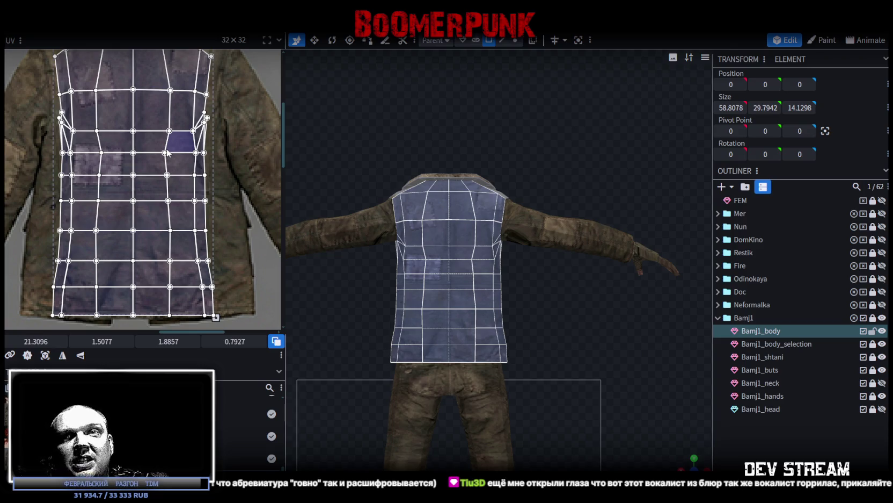
- Select the UV vertex at the shoulder edge and the face around it
{"action": "scroll", "coordinate": [167, 152], "scroll_direction": "down", "scroll_amount": 3}
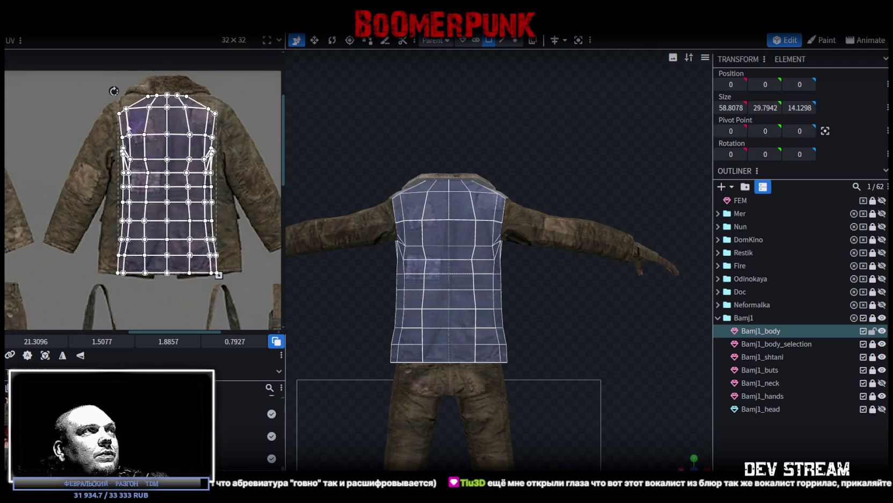
{"action": "scroll", "coordinate": [123, 131], "scroll_direction": "up", "scroll_amount": 5}
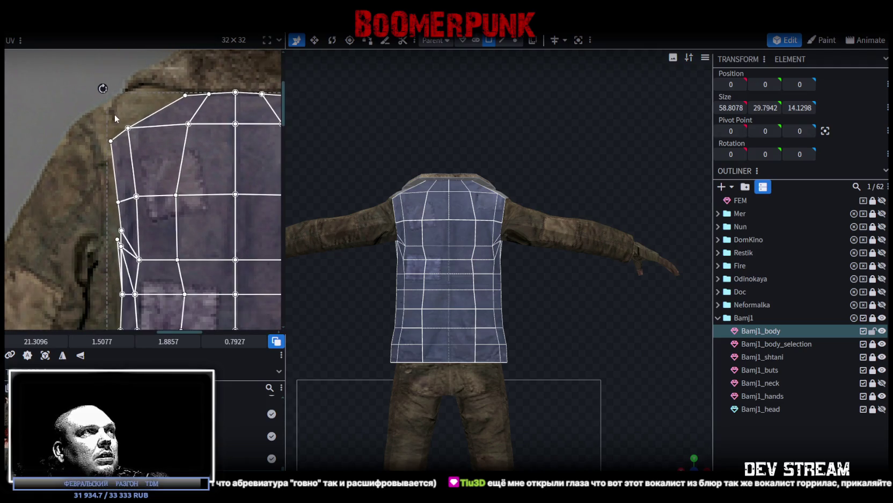
{"action": "scroll", "coordinate": [114, 114], "scroll_direction": "down", "scroll_amount": 5}
{"action": "scroll", "coordinate": [154, 126], "scroll_direction": "up", "scroll_amount": 3}
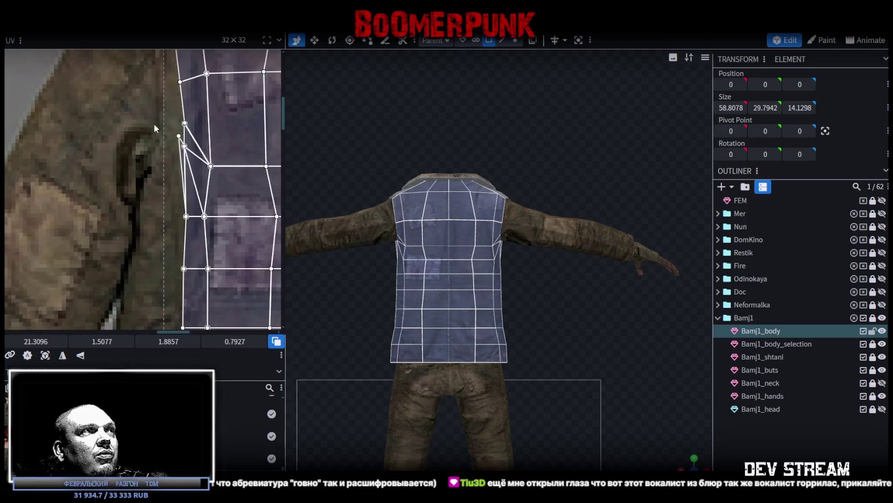
{"action": "mouse_move", "coordinate": [171, 132]}
{"action": "left_mouse_down"}
{"action": "mouse_move", "coordinate": [182, 153]}
{"action": "mouse_move", "coordinate": [162, 139]}
{"action": "left_mouse_up"}
{"action": "left_click", "coordinate": [185, 154]}
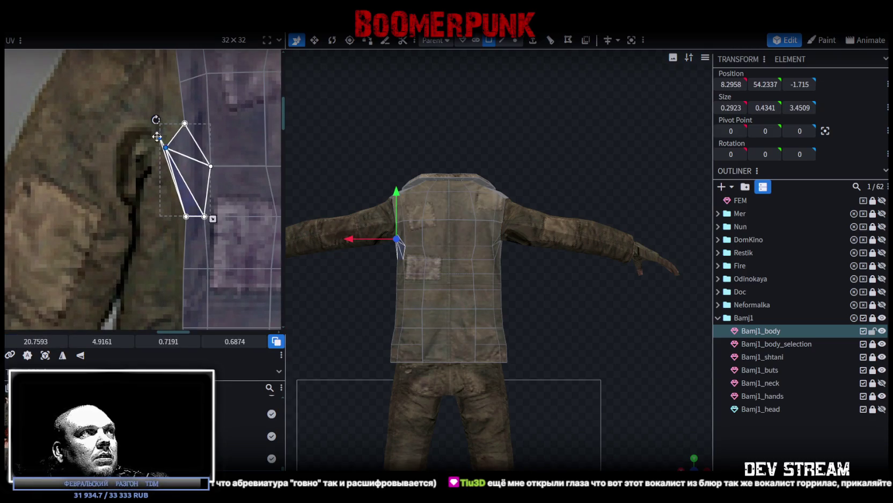
- Pull the shoulder vertex down-left and stretch the left strip of UV faces to the jacket edge
{"action": "left_click_drag", "start_coordinate": [161, 139], "coordinate": [139, 167]}
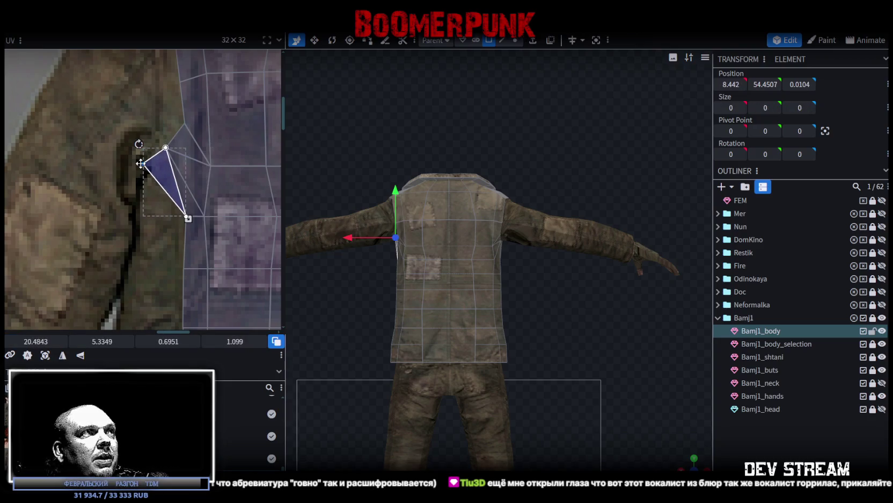
{"action": "scroll", "coordinate": [139, 167], "scroll_direction": "down", "scroll_amount": 3}
{"action": "middle_click_drag", "start_coordinate": [188, 230], "coordinate": [230, 150]}
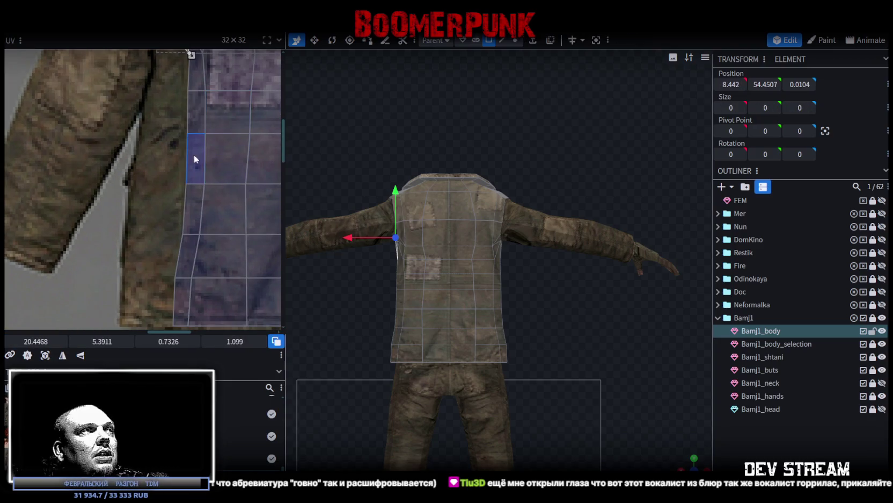
{"action": "left_click_drag", "start_coordinate": [170, 273], "coordinate": [188, 128]}
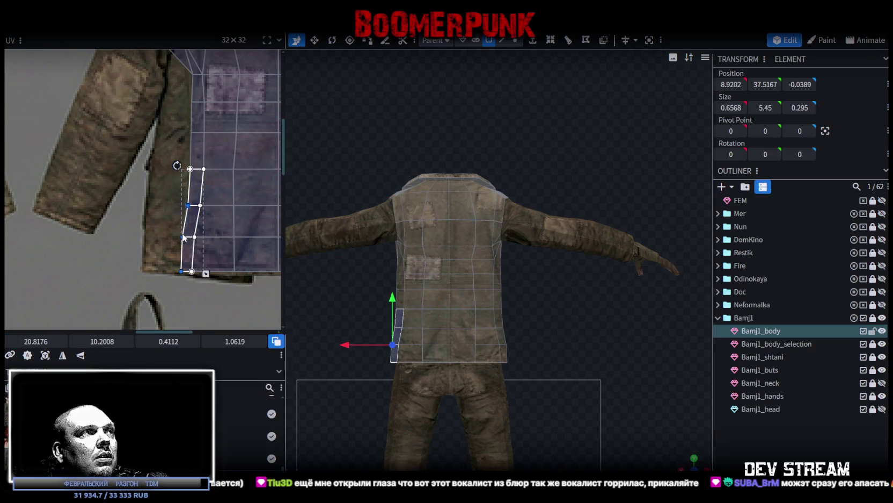
{"action": "left_click_drag", "start_coordinate": [178, 235], "coordinate": [145, 233]}
- Widen the side-strip column and its bottom face outward toward the texture's side region
{"action": "scroll", "coordinate": [181, 176], "scroll_direction": "up", "scroll_amount": 3}
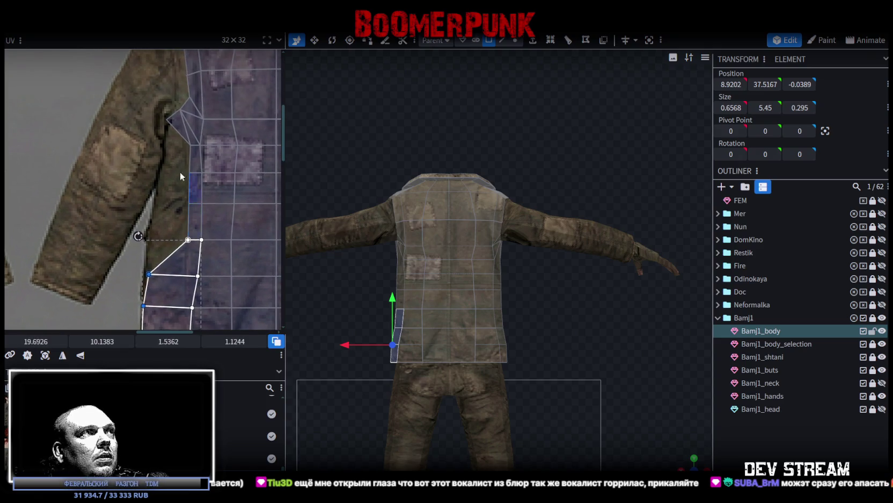
{"action": "left_click_drag", "start_coordinate": [172, 247], "coordinate": [192, 139]}
{"action": "left_click_drag", "start_coordinate": [187, 171], "coordinate": [165, 173]}
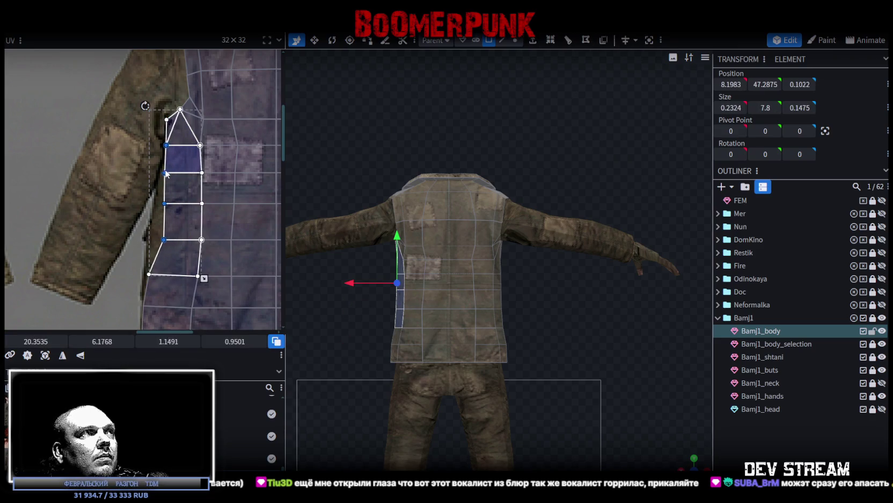
{"action": "left_click", "coordinate": [161, 247]}
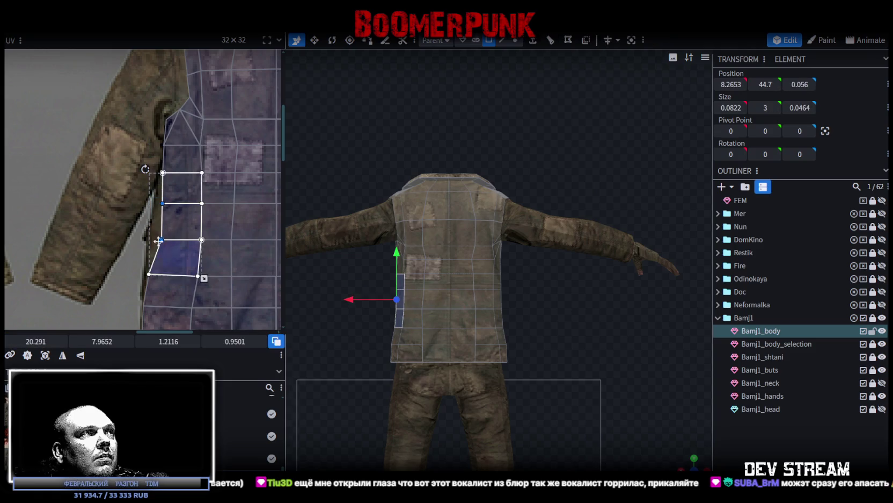
{"action": "left_click_drag", "start_coordinate": [161, 241], "coordinate": [154, 240]}
- Orbit around the jacket and select the pocket patch face on the chest
{"action": "scroll", "coordinate": [630, 366], "scroll_direction": "down", "scroll_amount": 2}
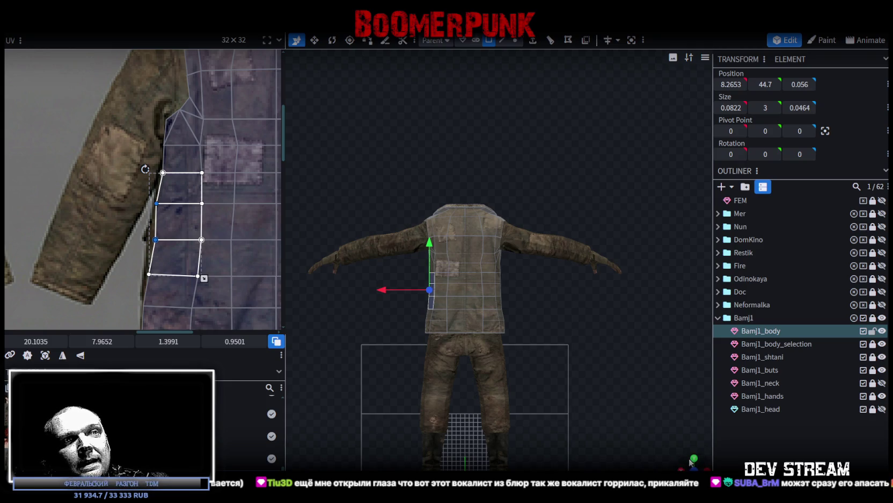
{"action": "left_click_drag", "start_coordinate": [692, 461], "coordinate": [497, 324]}
{"action": "scroll", "coordinate": [362, 326], "scroll_direction": "up", "scroll_amount": 2}
{"action": "mouse_move", "coordinate": [362, 321]}
{"action": "left_mouse_down"}
{"action": "mouse_move", "coordinate": [269, 319]}
{"action": "mouse_move", "coordinate": [467, 320]}
{"action": "left_mouse_up"}
{"action": "left_click", "coordinate": [481, 285]}
{"action": "mouse_move", "coordinate": [480, 284]}
{"action": "left_mouse_down"}
{"action": "mouse_move", "coordinate": [595, 338]}
{"action": "mouse_move", "coordinate": [632, 333]}
{"action": "mouse_move", "coordinate": [683, 350]}
{"action": "mouse_move", "coordinate": [516, 348]}
{"action": "left_mouse_up"}
- Check the jacket from the side and bring a selected lower back face into the UV view
{"action": "scroll", "coordinate": [204, 183], "scroll_direction": "down", "scroll_amount": 2}
{"action": "scroll", "coordinate": [204, 183], "scroll_direction": "down", "scroll_amount": 2}
{"action": "scroll", "coordinate": [225, 191], "scroll_direction": "right", "scroll_amount": 3}
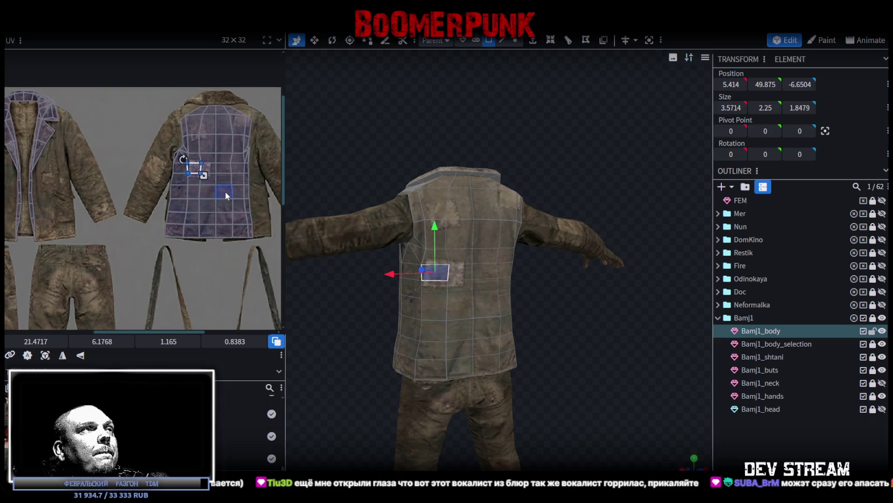
{"action": "scroll", "coordinate": [249, 186], "scroll_direction": "right", "scroll_amount": 2}
{"action": "mouse_move", "coordinate": [387, 291]}
{"action": "left_mouse_down"}
{"action": "mouse_move", "coordinate": [326, 339]}
{"action": "mouse_move", "coordinate": [459, 332]}
{"action": "mouse_move", "coordinate": [356, 338]}
{"action": "left_mouse_up"}
{"action": "left_click", "coordinate": [425, 324]}
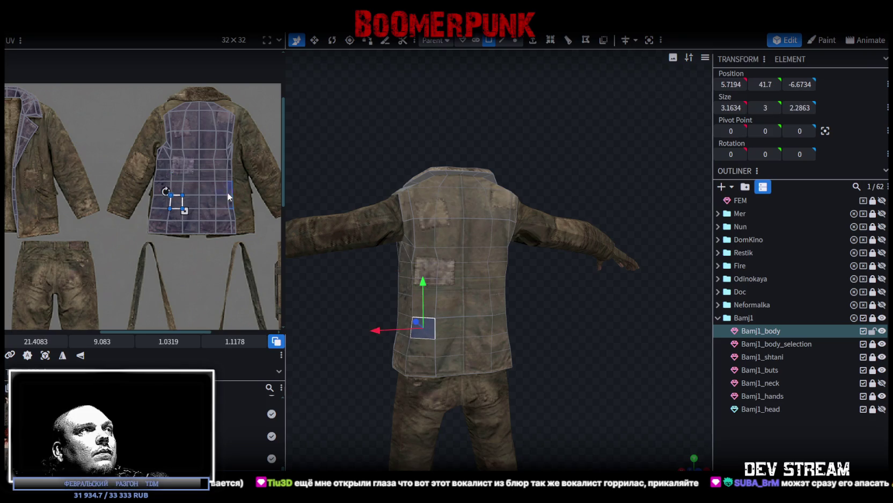
{"action": "scroll", "coordinate": [227, 193], "scroll_direction": "up", "scroll_amount": 2}
{"action": "scroll", "coordinate": [247, 172], "scroll_direction": "up", "scroll_amount": 2}
{"action": "middle_click_drag", "start_coordinate": [237, 162], "coordinate": [236, 227]}
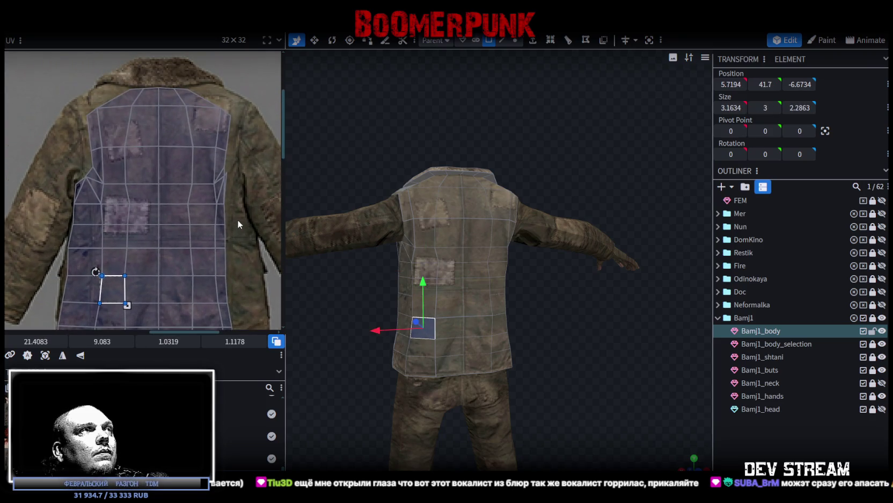
- Select the left shoulder faces and move their UVs onto the texture's shoulder region
{"action": "scroll", "coordinate": [238, 220], "scroll_direction": "down", "scroll_amount": 1}
{"action": "scroll", "coordinate": [242, 228], "scroll_direction": "down", "scroll_amount": 2}
{"action": "scroll", "coordinate": [230, 159], "scroll_direction": "up", "scroll_amount": 2}
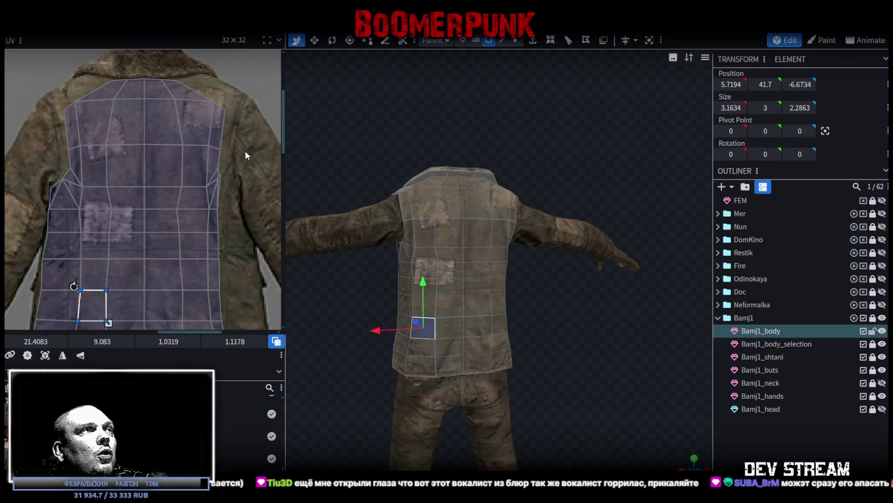
{"action": "mouse_move", "coordinate": [57, 98]}
{"action": "left_mouse_down"}
{"action": "mouse_move", "coordinate": [75, 155]}
{"action": "mouse_move", "coordinate": [59, 155]}
{"action": "left_mouse_up"}
{"action": "left_click", "coordinate": [72, 163], "text": "shift"}
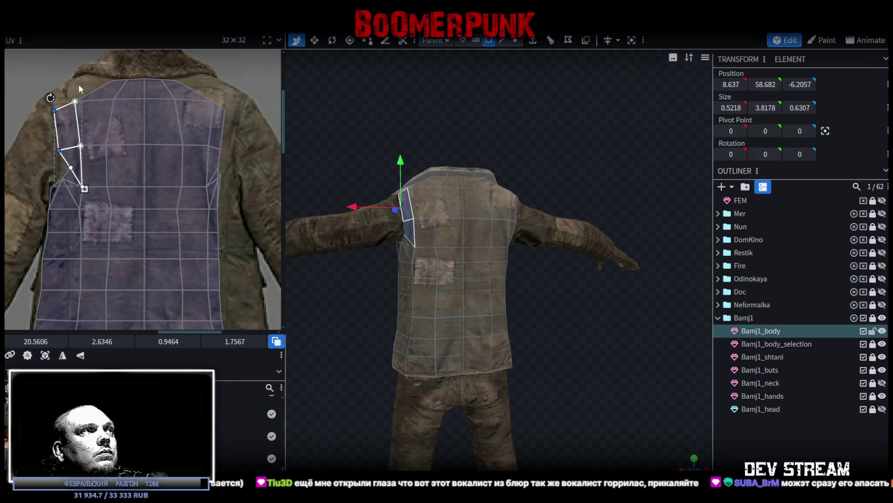
{"action": "left_click", "coordinate": [94, 96]}
{"action": "left_click", "coordinate": [64, 124], "text": "shift"}
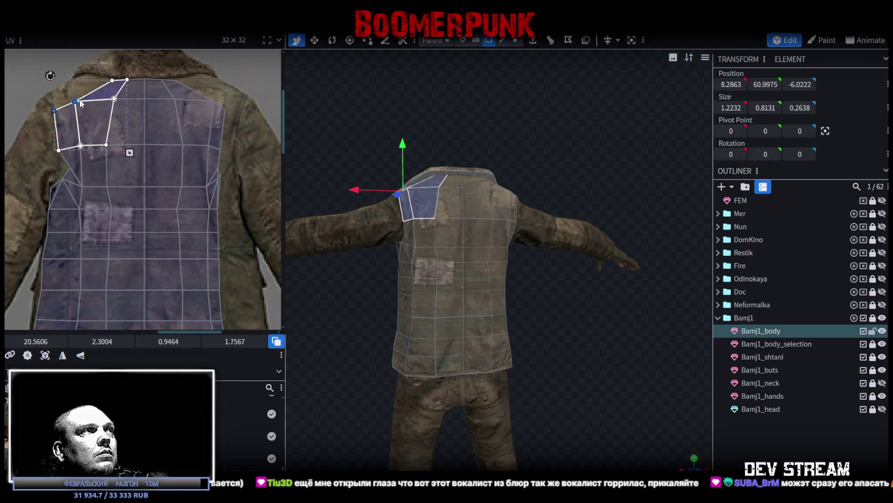
{"action": "left_click_drag", "start_coordinate": [74, 101], "coordinate": [70, 94]}
- Select the mirrored right shoulder faces and pull a corner out to the texture's side edge
{"action": "mouse_move", "coordinate": [456, 263]}
{"action": "left_mouse_down"}
{"action": "mouse_move", "coordinate": [554, 330]}
{"action": "mouse_move", "coordinate": [411, 235]}
{"action": "left_mouse_up"}
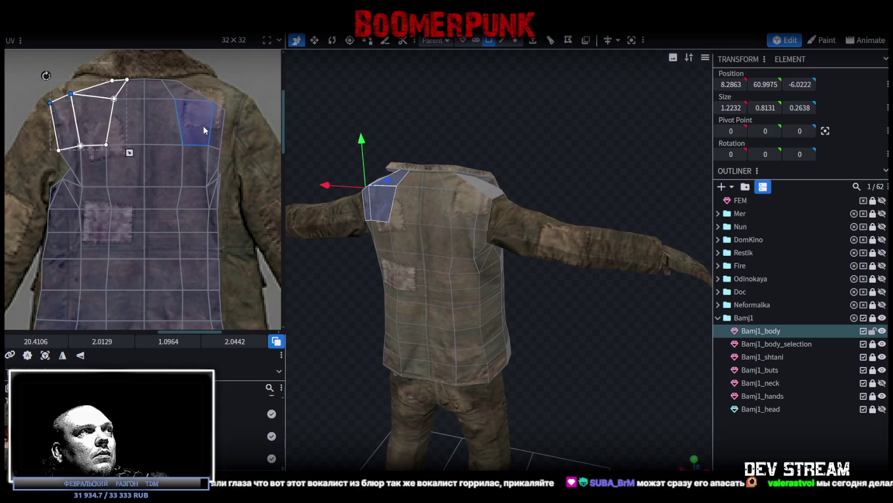
{"action": "left_click", "coordinate": [227, 97]}
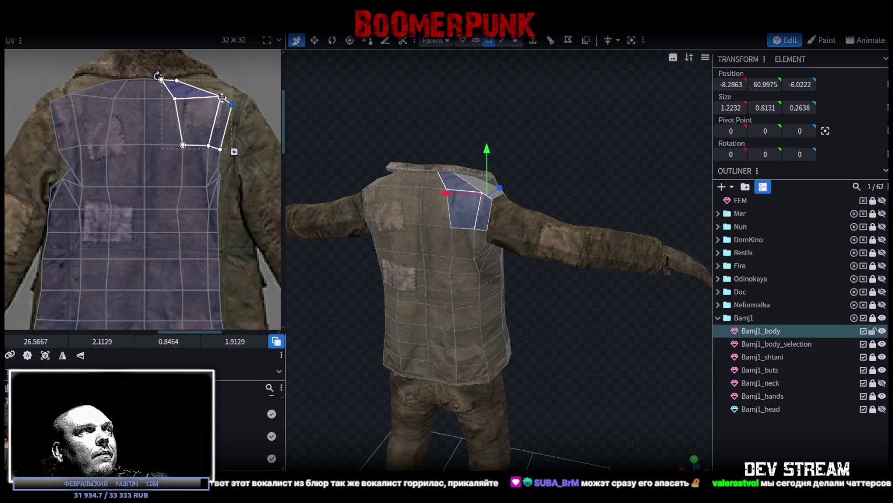
{"action": "left_click", "coordinate": [225, 110]}
{"action": "left_click", "coordinate": [239, 109], "text": "shift"}
{"action": "left_click_drag", "start_coordinate": [218, 146], "coordinate": [230, 147]}
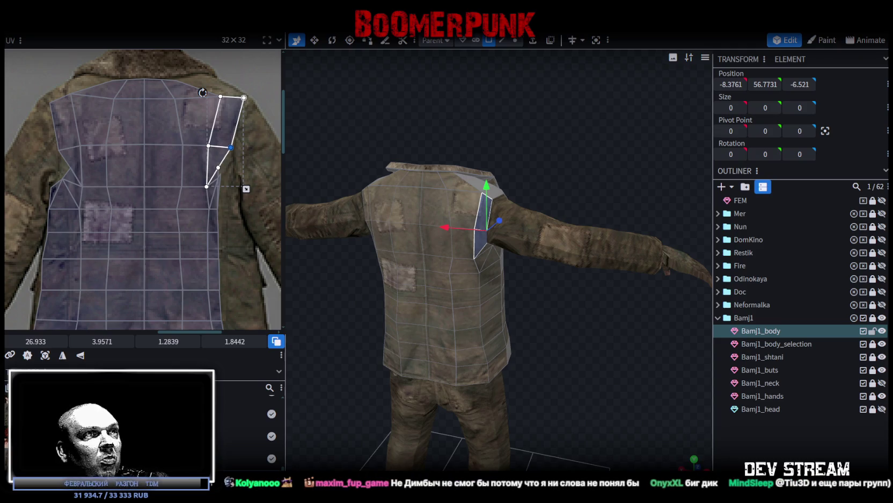
{"action": "scroll", "coordinate": [230, 171], "scroll_direction": "up", "scroll_amount": 3}
- Fit the underarm faces and vertices onto the texture's side seam
{"action": "scroll", "coordinate": [218, 189], "scroll_direction": "up", "scroll_amount": 2}
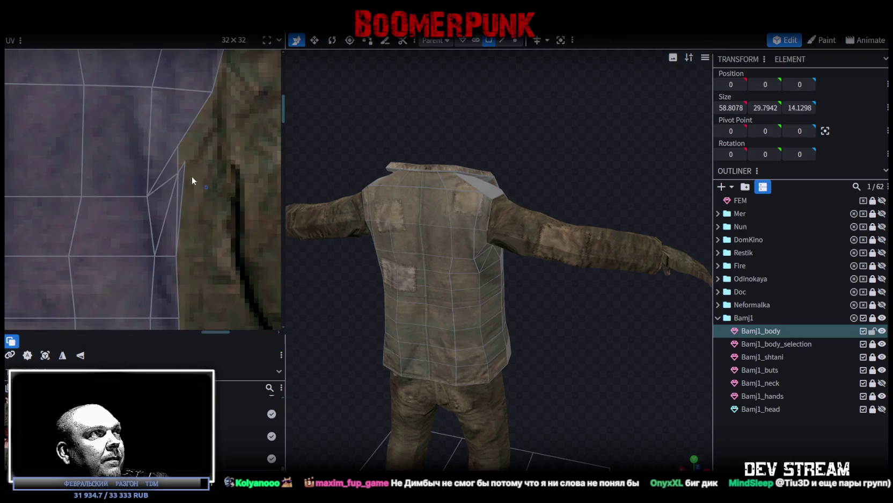
{"action": "left_click", "coordinate": [173, 166]}
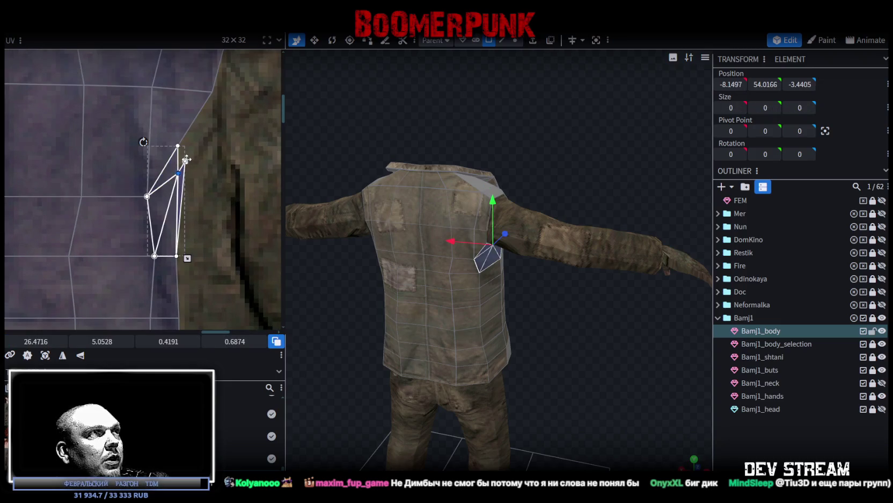
{"action": "left_click_drag", "start_coordinate": [186, 160], "coordinate": [211, 161]}
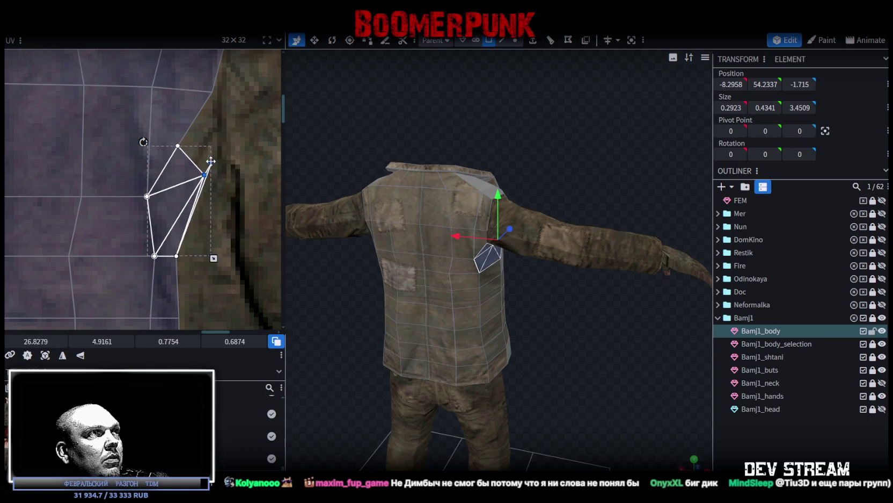
{"action": "left_click", "coordinate": [206, 175]}
{"action": "mouse_move", "coordinate": [206, 175]}
{"action": "left_mouse_down"}
{"action": "mouse_move", "coordinate": [240, 175]}
{"action": "mouse_move", "coordinate": [210, 163]}
{"action": "left_mouse_up"}
{"action": "left_click", "coordinate": [236, 180]}
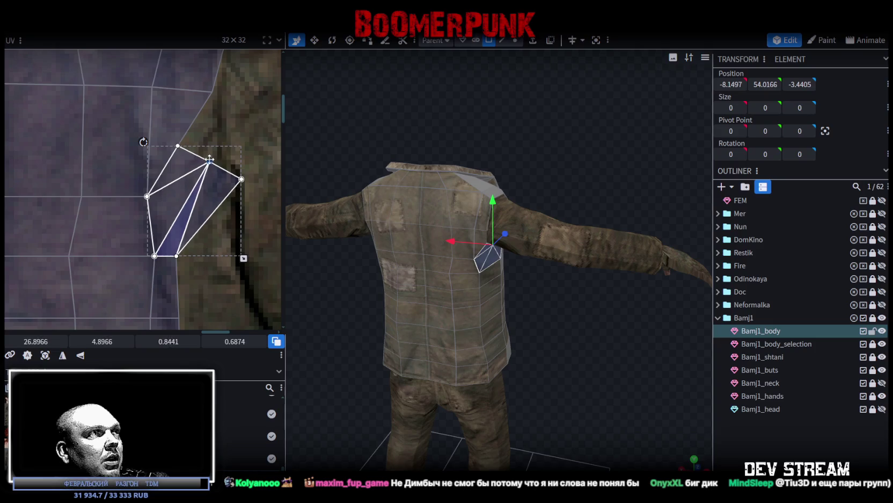
{"action": "scroll", "coordinate": [212, 258], "scroll_direction": "down", "scroll_amount": 3}
{"action": "mouse_move", "coordinate": [212, 262]}
{"action": "middle_mouse_down"}
{"action": "mouse_move", "coordinate": [216, 180]}
{"action": "mouse_move", "coordinate": [196, 150]}
{"action": "middle_mouse_up"}
- Shift the side strip's right edge, top to bottom, out onto the side seam
{"action": "left_click_drag", "start_coordinate": [196, 150], "coordinate": [177, 297], "text": "shift"}
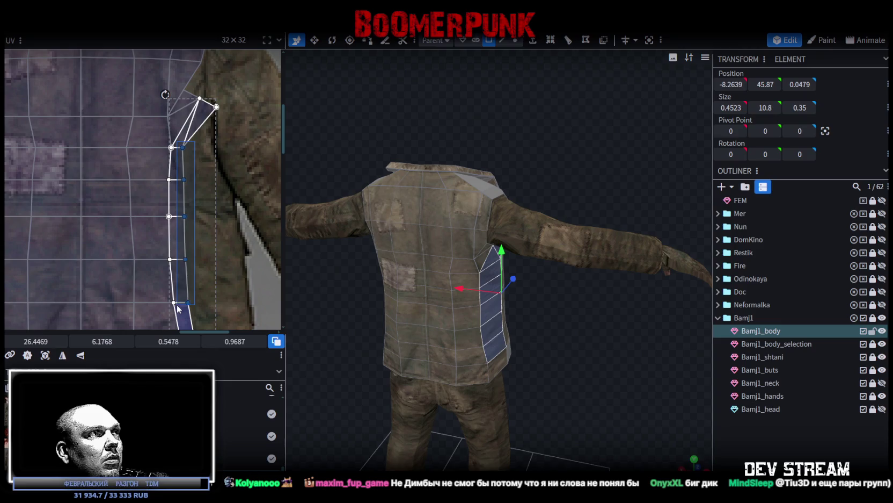
{"action": "left_click_drag", "start_coordinate": [186, 216], "coordinate": [217, 216]}
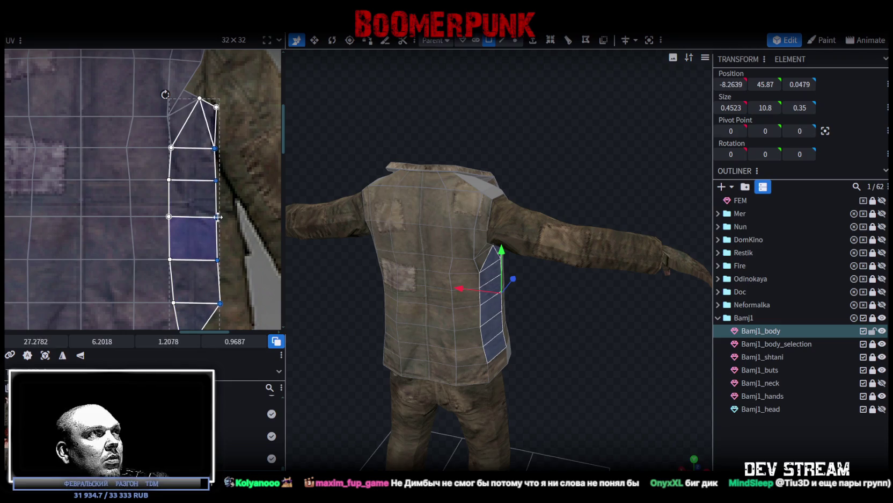
{"action": "middle_click_drag", "start_coordinate": [237, 226], "coordinate": [220, 179]}
{"action": "left_click", "coordinate": [192, 141]}
{"action": "left_click_drag", "start_coordinate": [195, 134], "coordinate": [206, 138]}
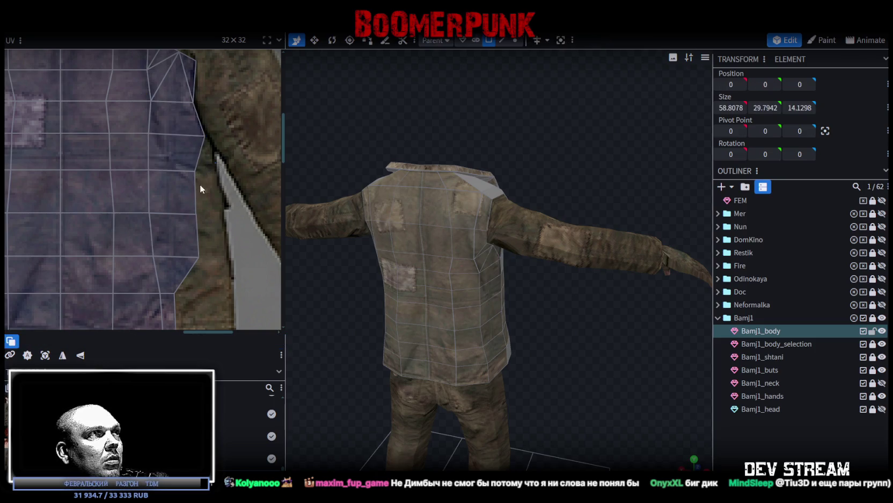
{"action": "left_click_drag", "start_coordinate": [206, 173], "coordinate": [199, 257]}
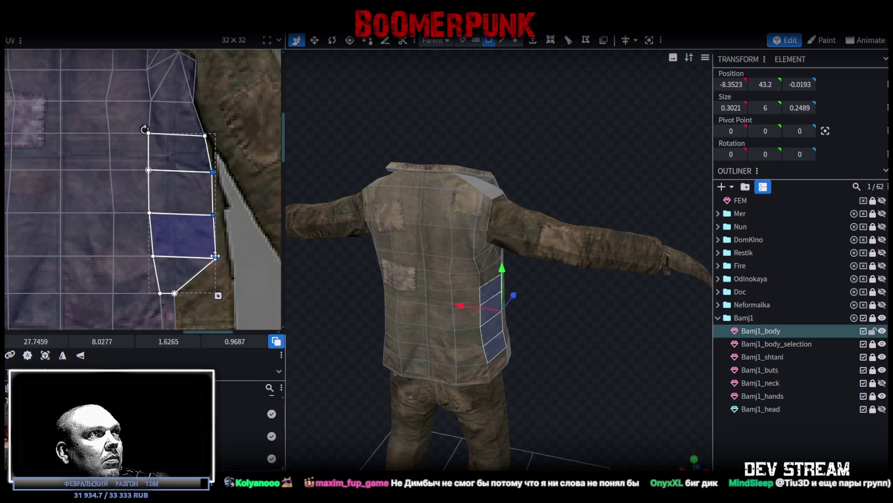
{"action": "mouse_move", "coordinate": [215, 255]}
{"action": "left_mouse_down"}
{"action": "mouse_move", "coordinate": [208, 273]}
{"action": "mouse_move", "coordinate": [221, 257]}
{"action": "left_mouse_up"}
- Nudge the hem corner vertex of the lowest side-strip faces up slightly, then reselect the whole jacket
{"action": "left_click", "coordinate": [215, 172]}
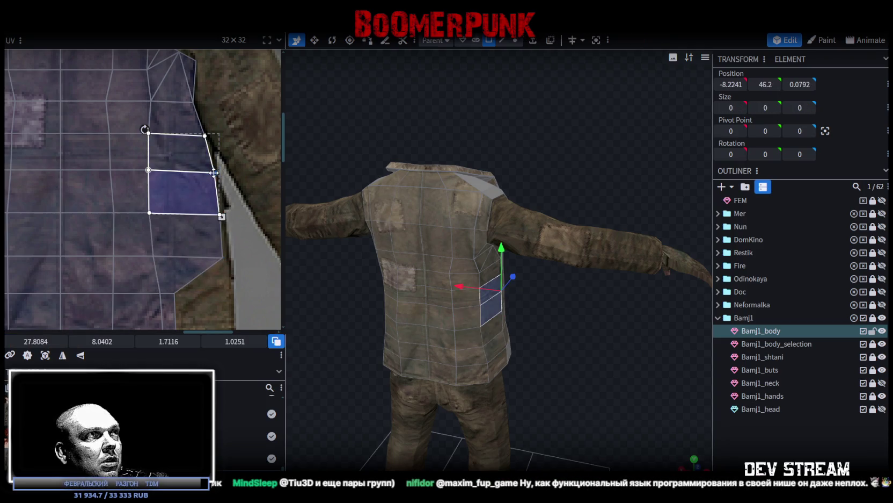
{"action": "mouse_move", "coordinate": [177, 210]}
{"action": "left_mouse_down"}
{"action": "mouse_move", "coordinate": [149, 150]}
{"action": "mouse_move", "coordinate": [206, 157]}
{"action": "left_mouse_up"}
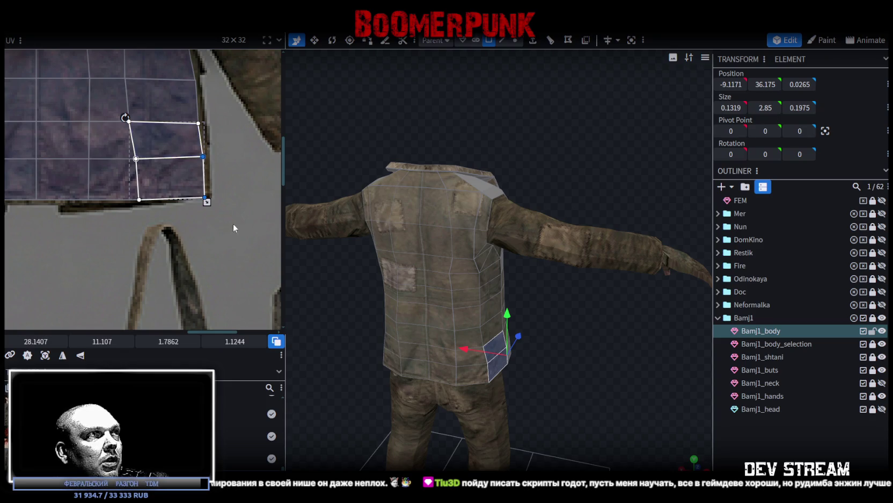
{"action": "left_click", "coordinate": [205, 198]}
{"action": "scroll", "coordinate": [205, 198], "scroll_direction": "up", "scroll_amount": 2}
{"action": "left_click_drag", "start_coordinate": [205, 195], "coordinate": [205, 192]}
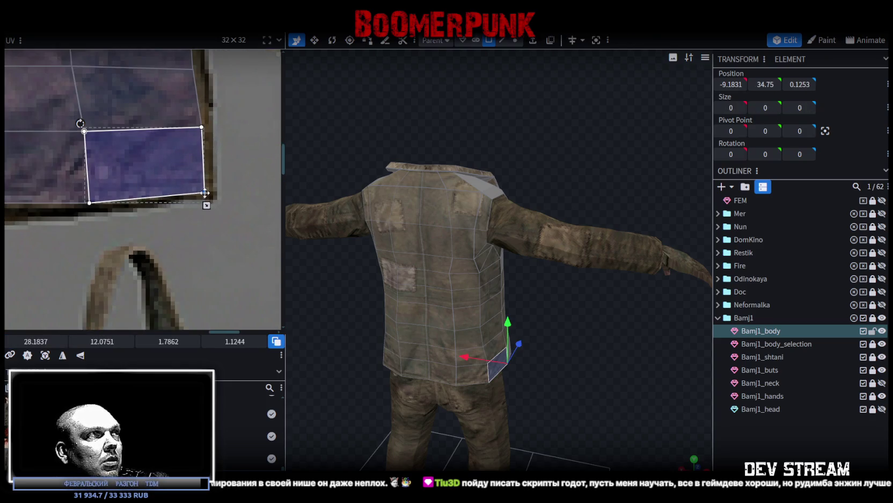
{"action": "scroll", "coordinate": [146, 200], "scroll_direction": "down", "scroll_amount": 4}
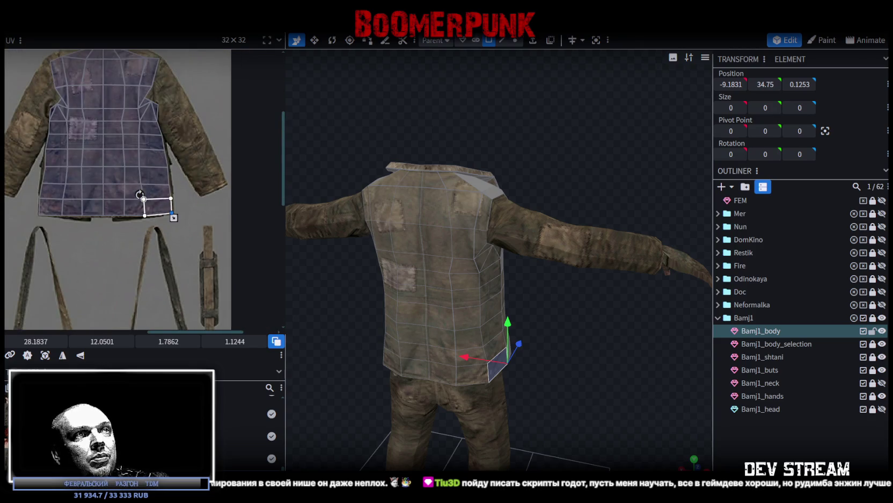
{"action": "left_click_drag", "start_coordinate": [532, 330], "coordinate": [451, 281]}
{"action": "left_click", "coordinate": [451, 281]}
- Raise a shoulder UV vertex and fit both collar triangles' UVs onto the fur collar
{"action": "left_click_drag", "start_coordinate": [320, 307], "coordinate": [511, 327]}
{"action": "scroll", "coordinate": [132, 131], "scroll_direction": "down", "scroll_amount": 1}
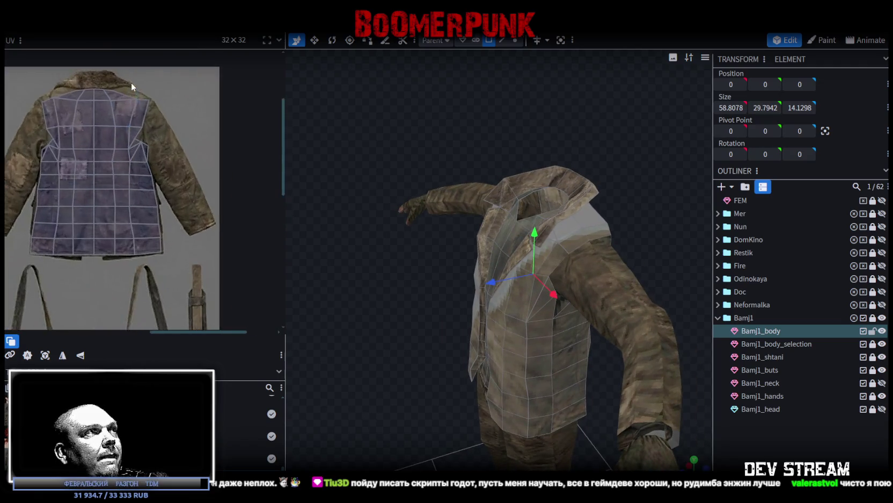
{"action": "scroll", "coordinate": [135, 94], "scroll_direction": "up", "scroll_amount": 2}
{"action": "left_click", "coordinate": [137, 104]}
{"action": "scroll", "coordinate": [140, 110], "scroll_direction": "up", "scroll_amount": 2}
{"action": "left_click_drag", "start_coordinate": [140, 110], "coordinate": [142, 104]}
{"action": "scroll", "coordinate": [108, 116], "scroll_direction": "down", "scroll_amount": 2}
{"action": "left_click", "coordinate": [147, 121]}
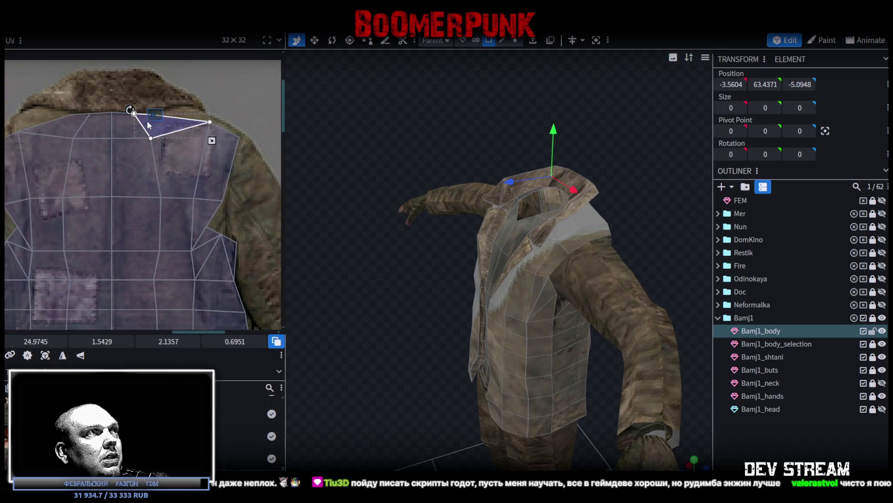
{"action": "left_click_drag", "start_coordinate": [154, 116], "coordinate": [180, 109]}
{"action": "middle_click_drag", "start_coordinate": [69, 136], "coordinate": [156, 120]}
{"action": "left_click", "coordinate": [170, 136]}
{"action": "left_click_drag", "start_coordinate": [163, 129], "coordinate": [144, 122]}
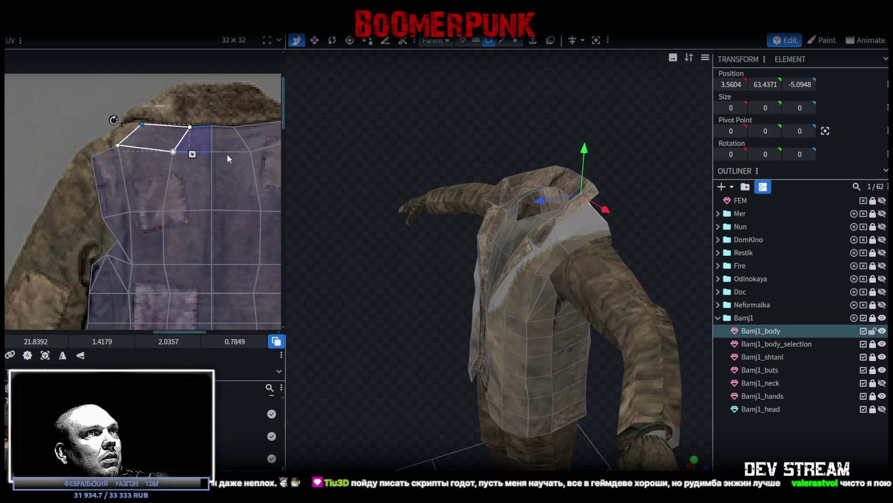
- From the back view, stretch the collar face's UV corner left and up over the fur collar
{"action": "left_click_drag", "start_coordinate": [671, 212], "coordinate": [482, 193]}
{"action": "left_click", "coordinate": [573, 326]}
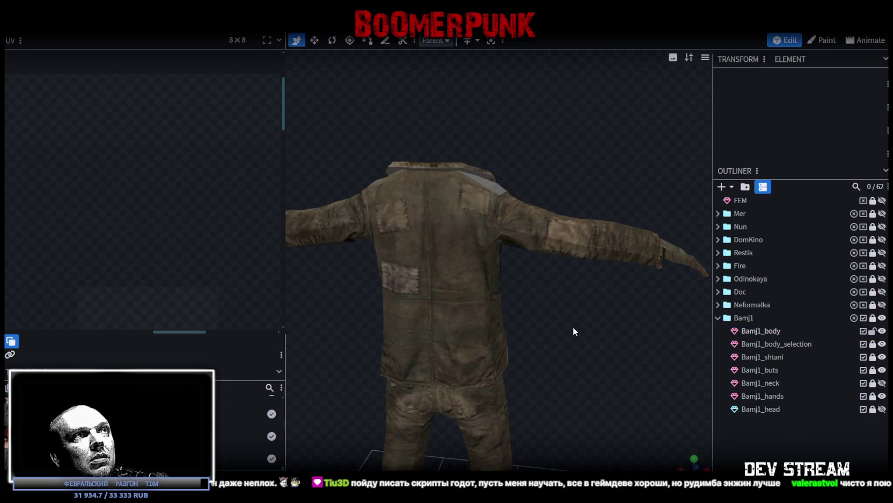
{"action": "left_click", "coordinate": [485, 212]}
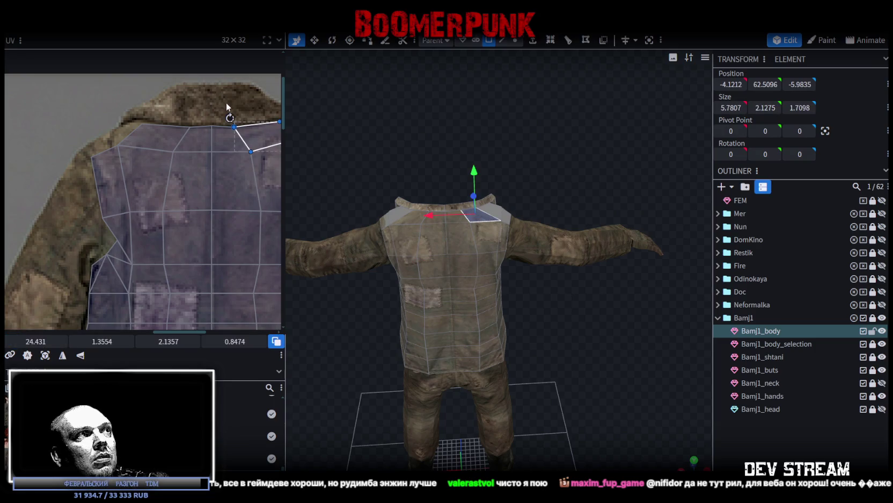
{"action": "left_click", "coordinate": [197, 133]}
{"action": "left_click_drag", "start_coordinate": [197, 133], "coordinate": [179, 141]}
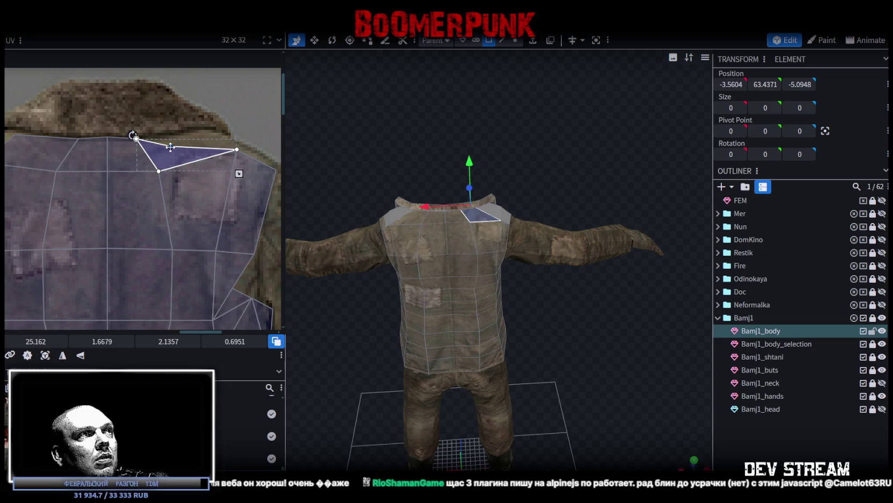
{"action": "mouse_move", "coordinate": [176, 144]}
{"action": "left_mouse_down"}
{"action": "mouse_move", "coordinate": [168, 132]}
{"action": "mouse_move", "coordinate": [183, 133]}
{"action": "left_mouse_up"}
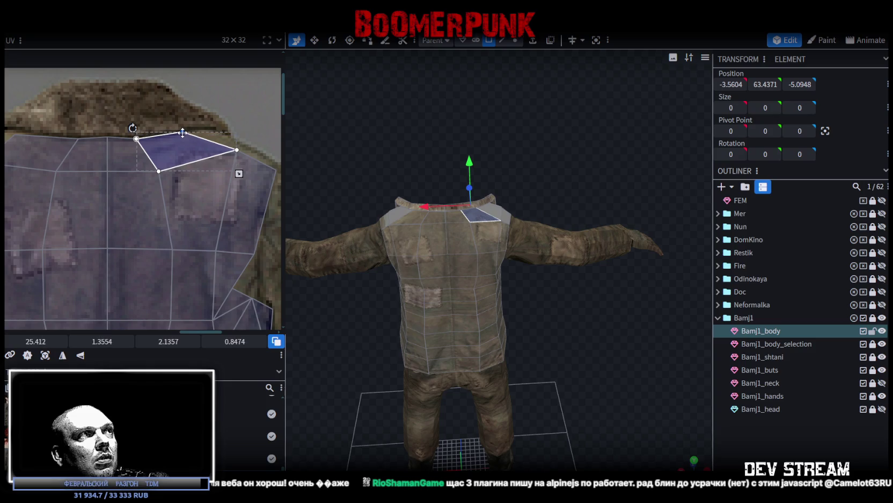
{"action": "scroll", "coordinate": [186, 135], "scroll_direction": "down", "scroll_amount": 1}
- Select the adjacent shoulder faces on both sides of the jacket
{"action": "left_click", "coordinate": [588, 322]}
{"action": "mouse_move", "coordinate": [588, 323]}
{"action": "left_mouse_down"}
{"action": "mouse_move", "coordinate": [478, 237]}
{"action": "mouse_move", "coordinate": [484, 189]}
{"action": "left_mouse_up"}
{"action": "left_click", "coordinate": [478, 237]}
{"action": "left_click", "coordinate": [465, 161], "text": "shift"}
{"action": "left_click", "coordinate": [454, 198], "text": "shift"}
{"action": "mouse_move", "coordinate": [598, 206]}
{"action": "left_mouse_down"}
{"action": "mouse_move", "coordinate": [609, 248]}
{"action": "mouse_move", "coordinate": [717, 250]}
{"action": "left_mouse_up"}
{"action": "left_click", "coordinate": [406, 274], "text": "shift"}
{"action": "left_click", "coordinate": [407, 274], "text": "shift"}
{"action": "left_click", "coordinate": [407, 275], "text": "shift"}
{"action": "left_click", "coordinate": [404, 280], "text": "shift"}
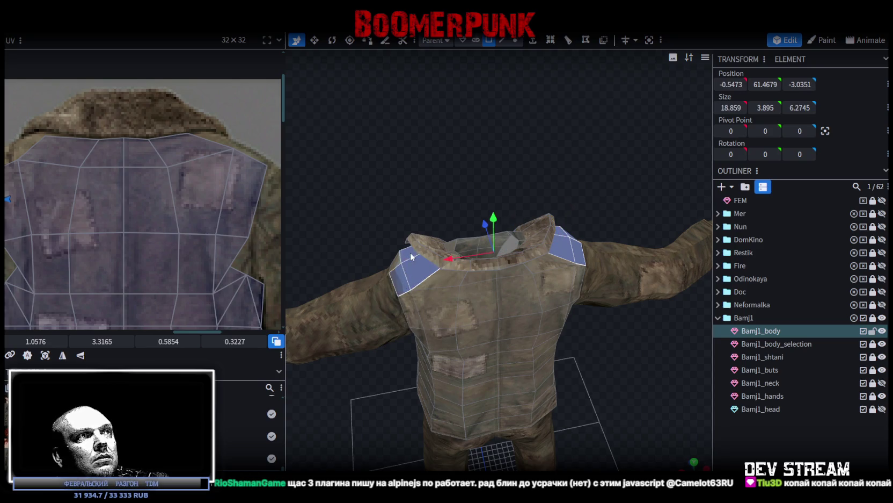
{"action": "mouse_move", "coordinate": [410, 252]}
{"action": "left_mouse_down"}
{"action": "mouse_move", "coordinate": [600, 173]}
{"action": "mouse_move", "coordinate": [638, 348]}
{"action": "left_mouse_up"}
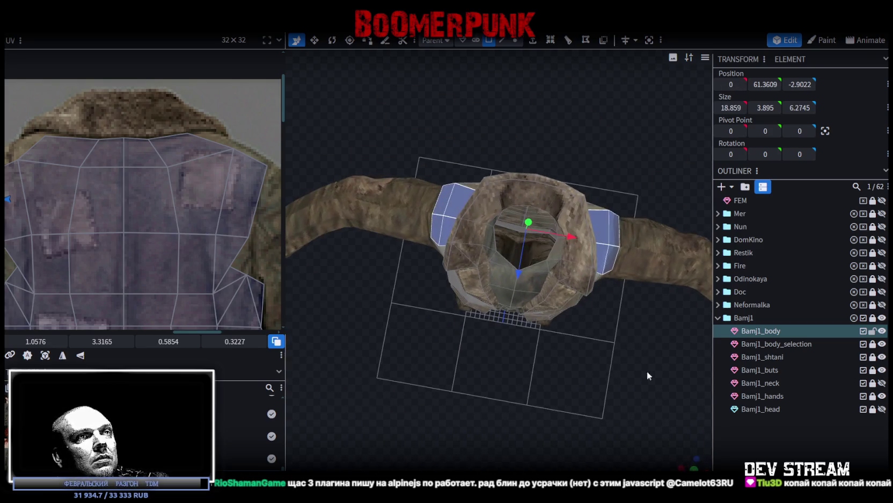
- Switch to top view and shrink the selected shoulder UVs over the front jacket texture
{"action": "key", "text": "KP_7"}
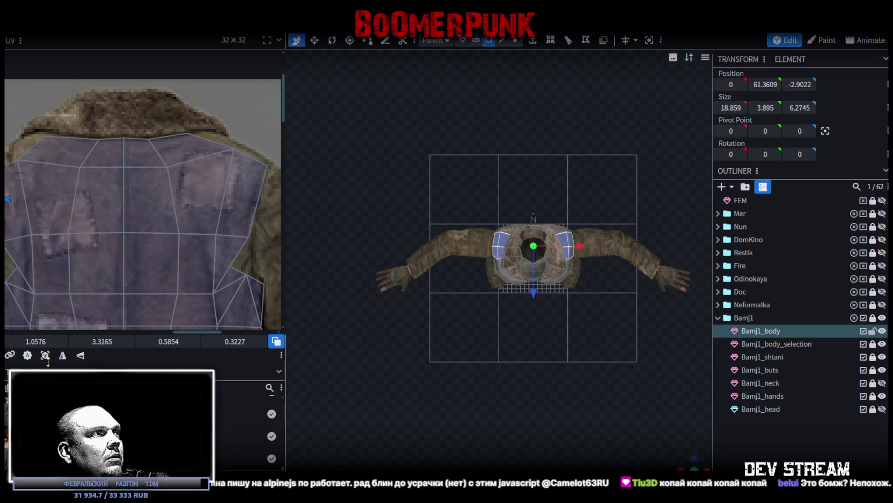
{"action": "scroll", "coordinate": [56, 270], "scroll_direction": "down", "scroll_amount": 3}
{"action": "scroll", "coordinate": [224, 255], "scroll_direction": "down", "scroll_amount": 2}
{"action": "middle_click_drag", "start_coordinate": [223, 255], "coordinate": [190, 249]}
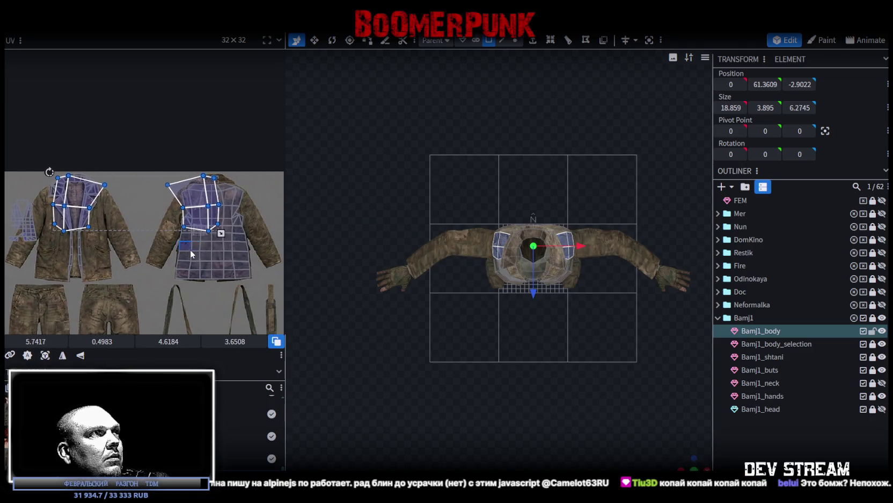
{"action": "mouse_move", "coordinate": [221, 233]}
{"action": "left_mouse_down"}
{"action": "mouse_move", "coordinate": [127, 198]}
{"action": "mouse_move", "coordinate": [154, 222]}
{"action": "left_mouse_up"}
{"action": "scroll", "coordinate": [57, 183], "scroll_direction": "up", "scroll_amount": 4}
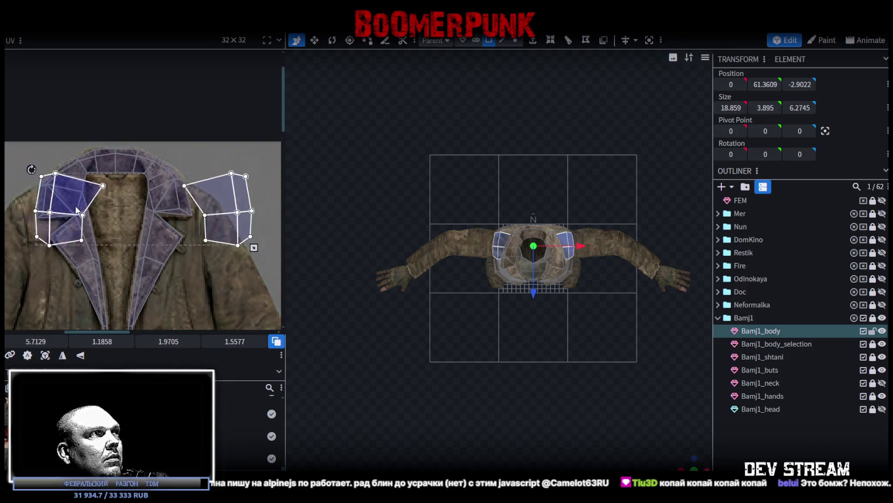
{"action": "scroll", "coordinate": [156, 246], "scroll_direction": "down", "scroll_amount": 2}
{"action": "scroll", "coordinate": [155, 246], "scroll_direction": "down", "scroll_amount": 1}
{"action": "scroll", "coordinate": [151, 206], "scroll_direction": "down", "scroll_amount": 1}
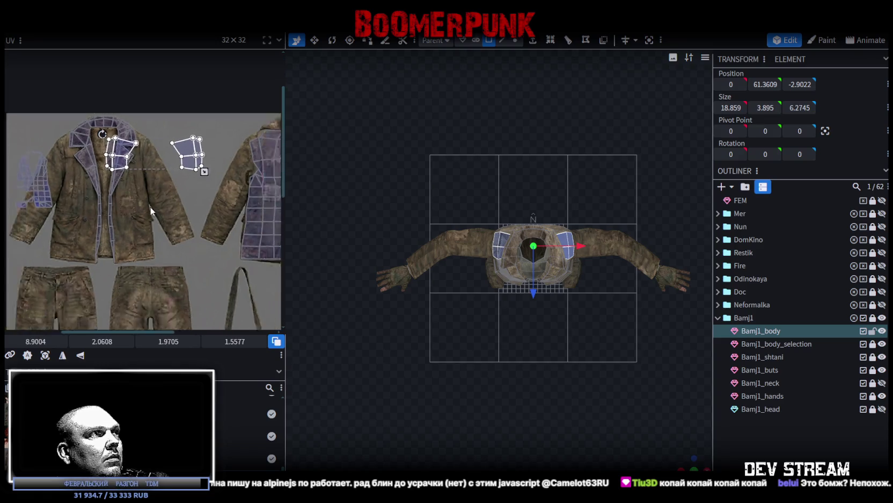
{"action": "scroll", "coordinate": [149, 221], "scroll_direction": "down", "scroll_amount": 2}
{"action": "scroll", "coordinate": [155, 228], "scroll_direction": "up", "scroll_amount": 1}
- Move the UVs down onto the pockets, shrink them, and align the right pocket island
{"action": "middle_click_drag", "start_coordinate": [142, 226], "coordinate": [148, 252]}
{"action": "left_click_drag", "start_coordinate": [119, 158], "coordinate": [76, 226]}
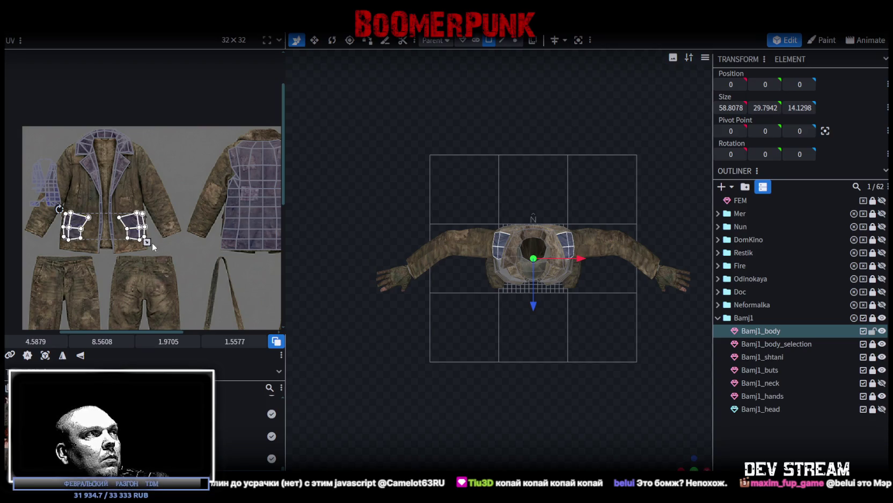
{"action": "left_click_drag", "start_coordinate": [148, 242], "coordinate": [131, 235]}
{"action": "left_click", "coordinate": [131, 234]}
{"action": "scroll", "coordinate": [145, 236], "scroll_direction": "up", "scroll_amount": 3}
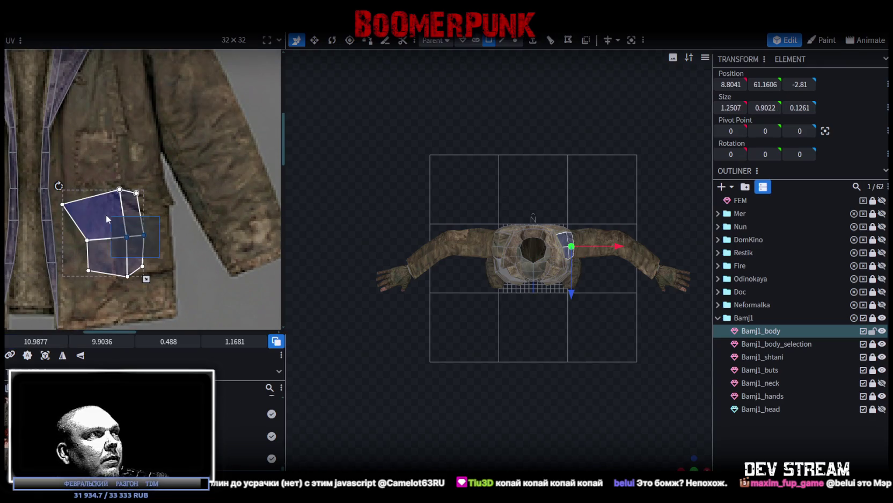
{"action": "left_click_drag", "start_coordinate": [108, 218], "coordinate": [135, 225]}
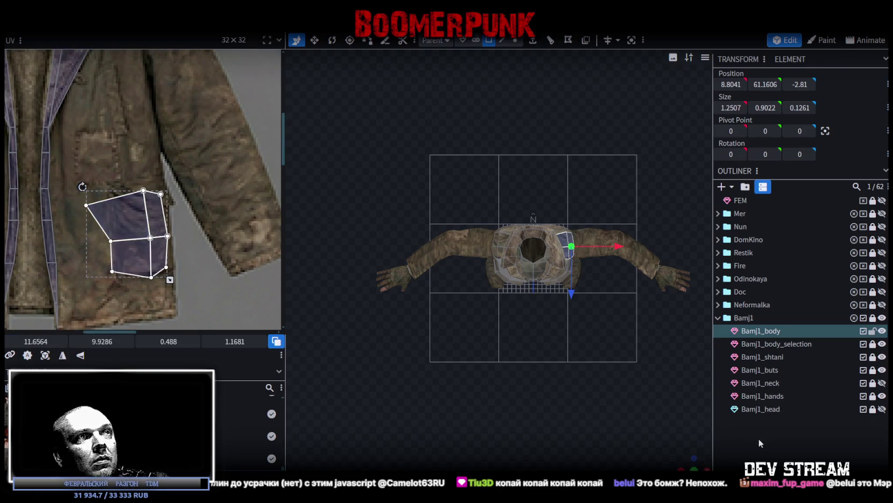
{"action": "left_click", "coordinate": [646, 442]}
{"action": "mouse_move", "coordinate": [680, 466]}
{"action": "left_mouse_down"}
{"action": "mouse_move", "coordinate": [687, 435]}
{"action": "mouse_move", "coordinate": [487, 365]}
{"action": "mouse_move", "coordinate": [569, 375]}
{"action": "mouse_move", "coordinate": [591, 366]}
{"action": "mouse_move", "coordinate": [390, 336]}
{"action": "mouse_move", "coordinate": [399, 339]}
{"action": "left_mouse_up"}
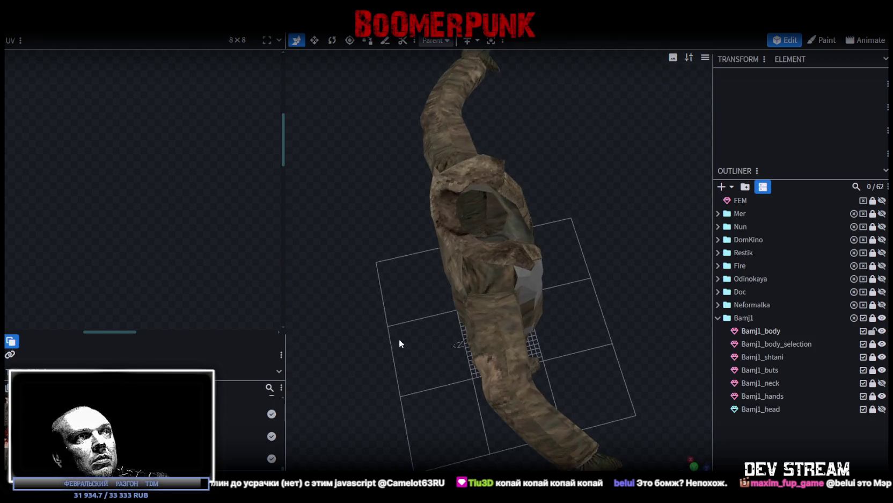
- Move the collar-top face's UV onto the back jacket's shoulder and scale it down to fit
{"action": "left_click", "coordinate": [481, 280]}
{"action": "scroll", "coordinate": [110, 217], "scroll_direction": "down", "scroll_amount": 5}
{"action": "left_click", "coordinate": [109, 218]}
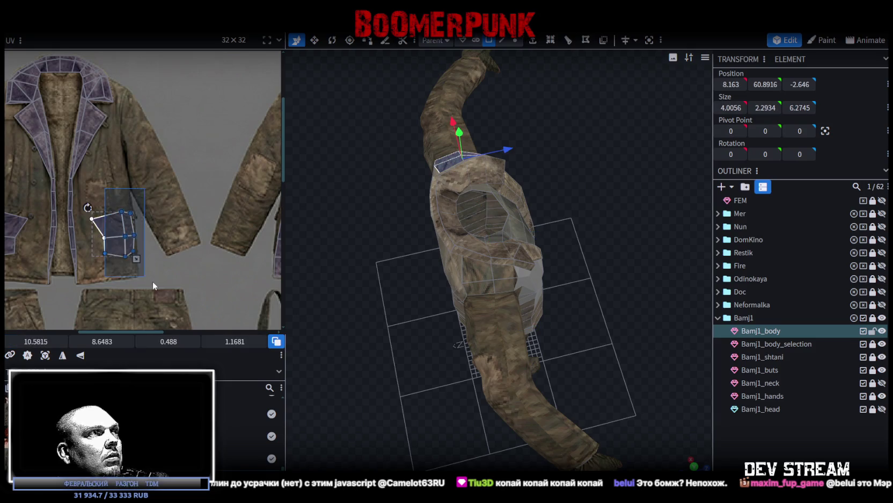
{"action": "scroll", "coordinate": [77, 243], "scroll_direction": "down", "scroll_amount": 2}
{"action": "scroll", "coordinate": [128, 255], "scroll_direction": "right", "scroll_amount": 3}
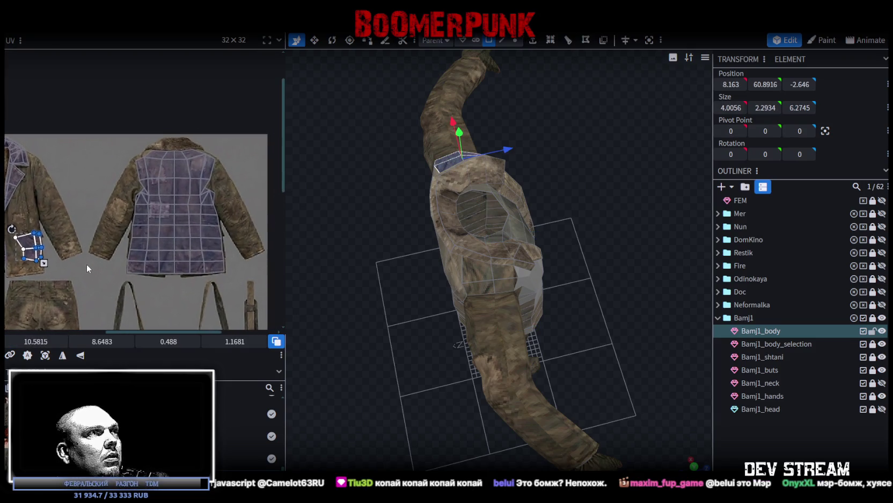
{"action": "mouse_move", "coordinate": [41, 239]}
{"action": "left_mouse_down"}
{"action": "mouse_move", "coordinate": [86, 210]}
{"action": "mouse_move", "coordinate": [230, 188]}
{"action": "left_mouse_up"}
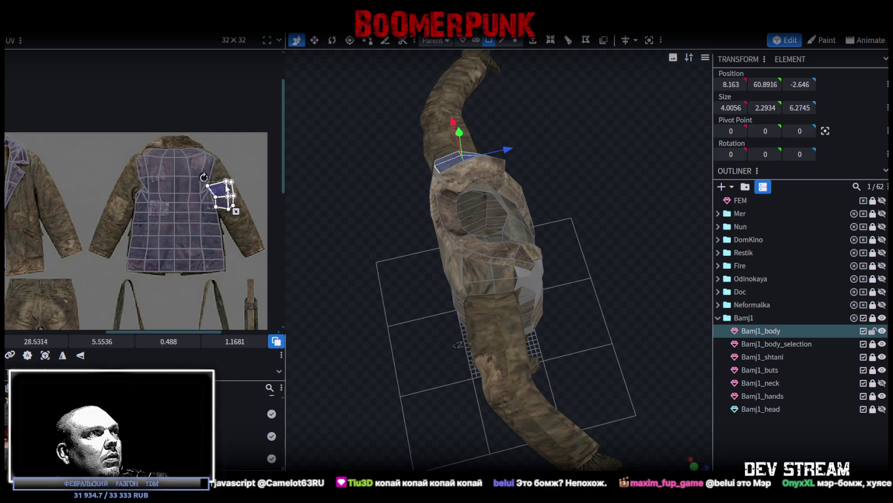
{"action": "scroll", "coordinate": [229, 187], "scroll_direction": "up", "scroll_amount": 3}
{"action": "left_click_drag", "start_coordinate": [245, 231], "coordinate": [210, 209]}
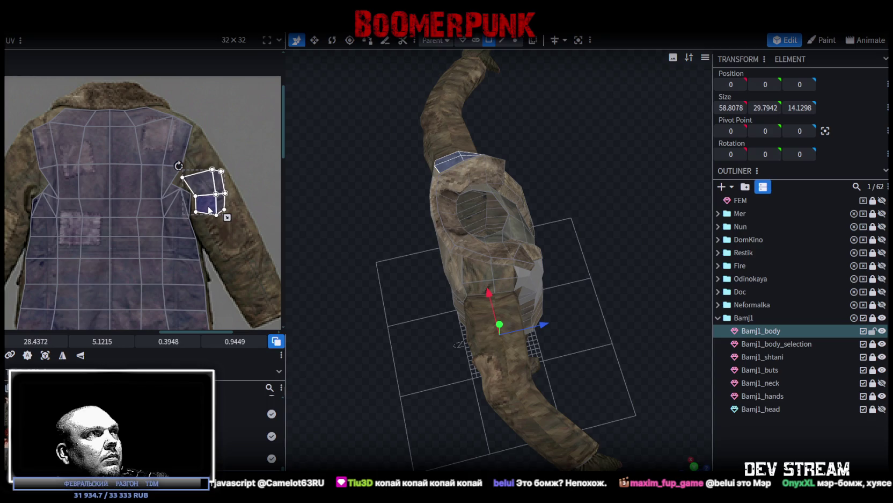
- Move a side torso face's UV to the sleeve area and scale it to fit
{"action": "scroll", "coordinate": [183, 256], "scroll_direction": "down", "scroll_amount": 3}
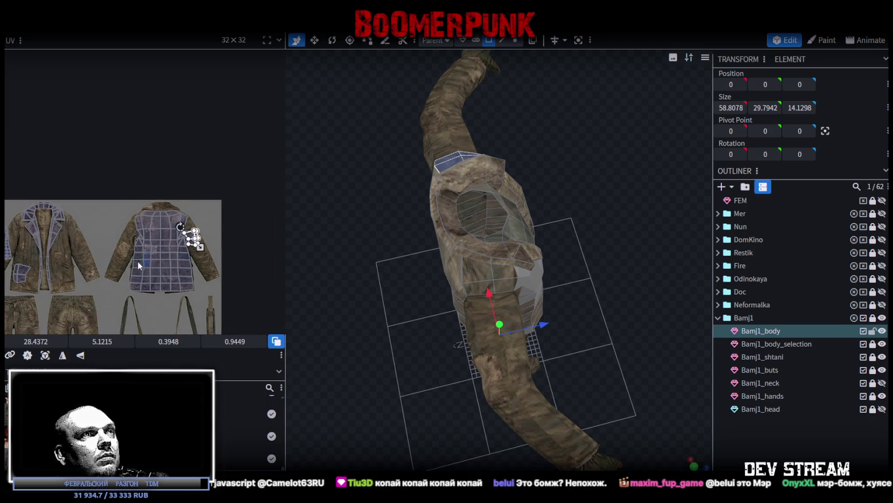
{"action": "scroll", "coordinate": [137, 261], "scroll_direction": "down", "scroll_amount": 2}
{"action": "left_click", "coordinate": [133, 264]}
{"action": "left_click_drag", "start_coordinate": [139, 262], "coordinate": [236, 252]}
{"action": "scroll", "coordinate": [237, 252], "scroll_direction": "up", "scroll_amount": 3}
{"action": "scroll", "coordinate": [230, 252], "scroll_direction": "up", "scroll_amount": 2}
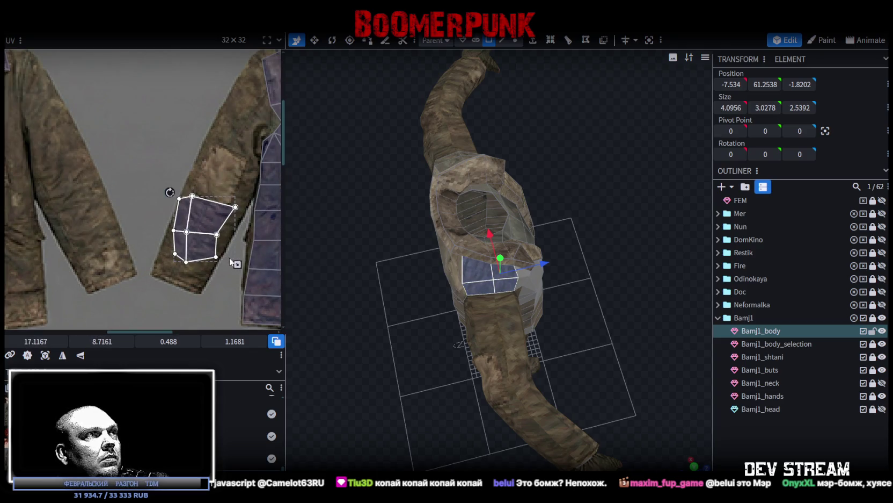
{"action": "left_click_drag", "start_coordinate": [234, 261], "coordinate": [249, 148]}
{"action": "left_click", "coordinate": [533, 333]}
{"action": "mouse_move", "coordinate": [575, 310]}
{"action": "left_mouse_down"}
{"action": "mouse_move", "coordinate": [635, 309]}
{"action": "mouse_move", "coordinate": [659, 290]}
{"action": "mouse_move", "coordinate": [581, 346]}
{"action": "mouse_move", "coordinate": [546, 345]}
{"action": "mouse_move", "coordinate": [502, 315]}
{"action": "mouse_move", "coordinate": [470, 358]}
{"action": "left_mouse_up"}
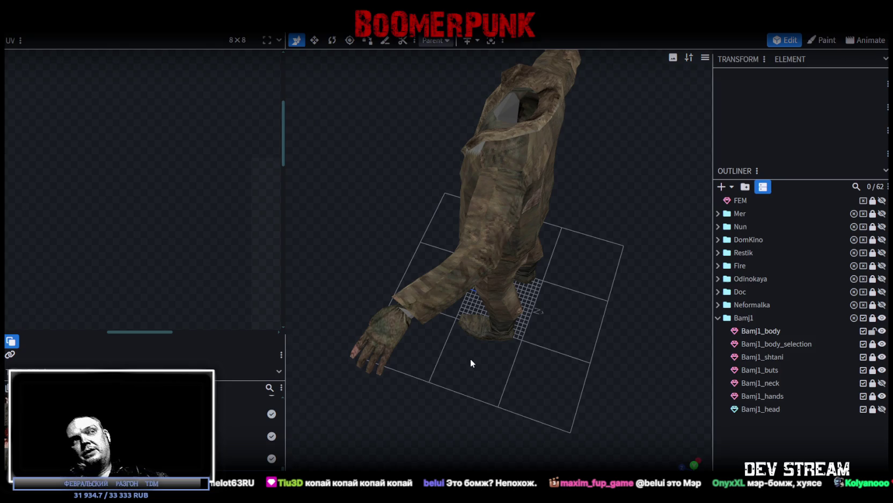
- Select the Bamj1_body jacket mesh and the UV island at the texture's top-left
{"action": "scroll", "coordinate": [424, 371], "scroll_direction": "down", "scroll_amount": 3}
{"action": "scroll", "coordinate": [424, 311], "scroll_direction": "down", "scroll_amount": 1}
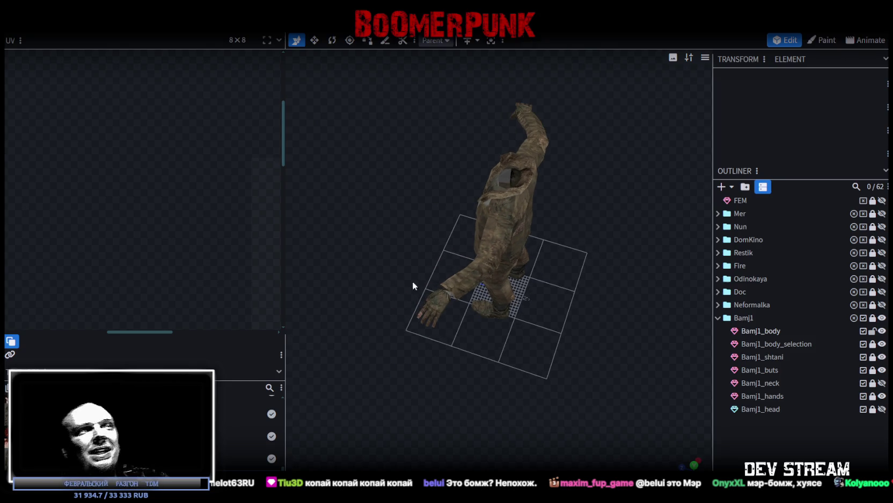
{"action": "left_click_drag", "start_coordinate": [412, 280], "coordinate": [370, 319]}
{"action": "scroll", "coordinate": [514, 281], "scroll_direction": "up", "scroll_amount": 3}
{"action": "mouse_move", "coordinate": [513, 281]}
{"action": "left_mouse_down"}
{"action": "mouse_move", "coordinate": [427, 295]}
{"action": "mouse_move", "coordinate": [557, 224]}
{"action": "left_mouse_up"}
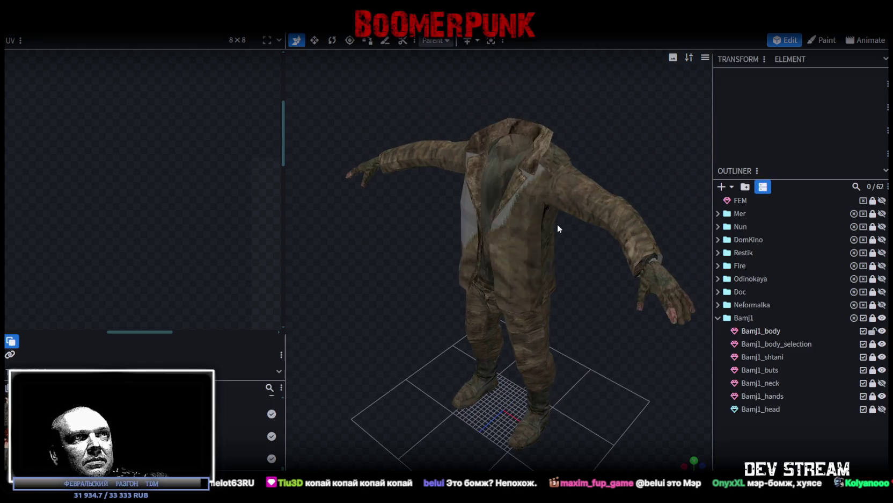
{"action": "left_click", "coordinate": [556, 223]}
{"action": "scroll", "coordinate": [144, 212], "scroll_direction": "down", "scroll_amount": 3}
{"action": "scroll", "coordinate": [145, 226], "scroll_direction": "down", "scroll_amount": 1}
{"action": "scroll", "coordinate": [165, 196], "scroll_direction": "down", "scroll_amount": 1}
{"action": "left_click_drag", "start_coordinate": [349, 275], "coordinate": [388, 233]}
{"action": "scroll", "coordinate": [388, 233], "scroll_direction": "up", "scroll_amount": 2}
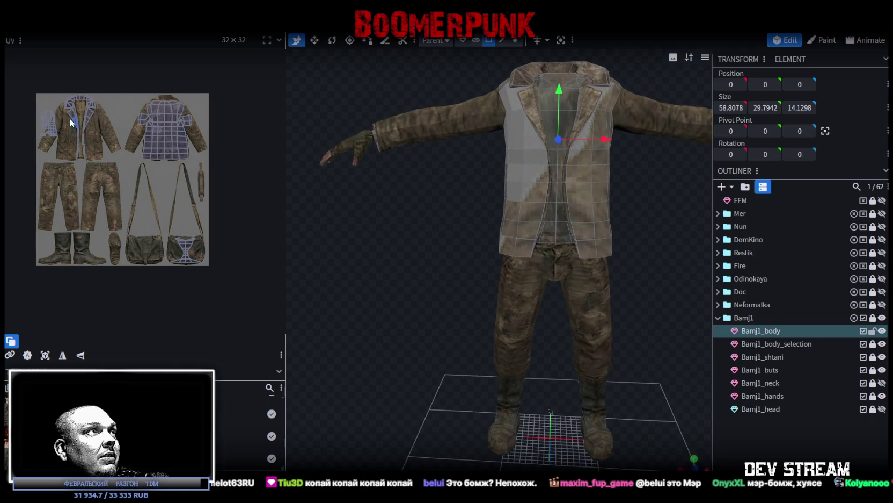
{"action": "scroll", "coordinate": [70, 118], "scroll_direction": "up", "scroll_amount": 3}
{"action": "scroll", "coordinate": [100, 163], "scroll_direction": "up", "scroll_amount": 1}
{"action": "scroll", "coordinate": [67, 89], "scroll_direction": "up", "scroll_amount": 1}
{"action": "left_click", "coordinate": [100, 138]}
- Select the two collar faces next to the shoulder, with the whole texture sheet in view
{"action": "mouse_move", "coordinate": [462, 291]}
{"action": "left_mouse_down"}
{"action": "mouse_move", "coordinate": [597, 279]}
{"action": "mouse_move", "coordinate": [514, 258]}
{"action": "left_mouse_up"}
{"action": "scroll", "coordinate": [340, 308], "scroll_direction": "up", "scroll_amount": 2}
{"action": "mouse_move", "coordinate": [340, 308]}
{"action": "left_mouse_down"}
{"action": "mouse_move", "coordinate": [424, 263]}
{"action": "mouse_move", "coordinate": [420, 275]}
{"action": "left_mouse_up"}
{"action": "scroll", "coordinate": [536, 164], "scroll_direction": "up", "scroll_amount": 1}
{"action": "scroll", "coordinate": [501, 204], "scroll_direction": "up", "scroll_amount": 2}
{"action": "scroll", "coordinate": [525, 220], "scroll_direction": "up", "scroll_amount": 3}
{"action": "mouse_move", "coordinate": [526, 220]}
{"action": "left_mouse_down"}
{"action": "mouse_move", "coordinate": [464, 237]}
{"action": "mouse_move", "coordinate": [537, 220]}
{"action": "mouse_move", "coordinate": [500, 201]}
{"action": "left_mouse_up"}
{"action": "scroll", "coordinate": [177, 206], "scroll_direction": "down", "scroll_amount": 2}
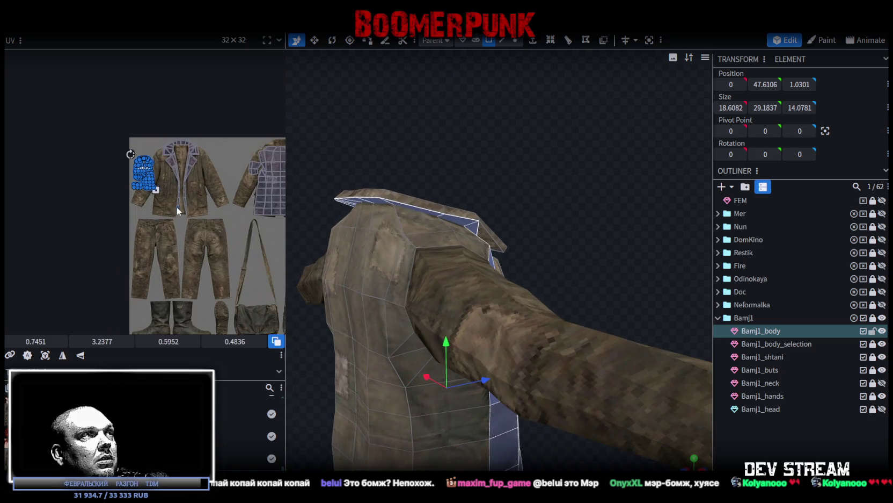
{"action": "middle_click_drag", "start_coordinate": [177, 206], "coordinate": [76, 164]}
{"action": "scroll", "coordinate": [51, 117], "scroll_direction": "up", "scroll_amount": 1}
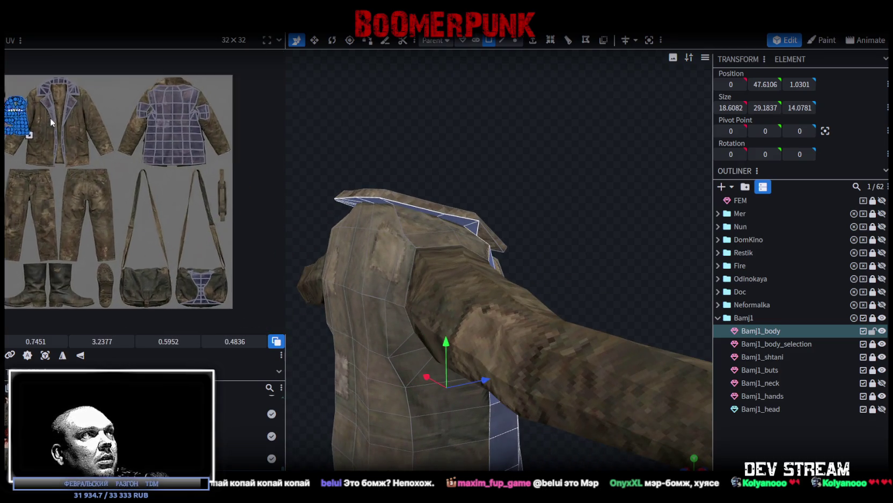
{"action": "scroll", "coordinate": [50, 117], "scroll_direction": "up", "scroll_amount": 1}
{"action": "scroll", "coordinate": [38, 115], "scroll_direction": "up", "scroll_amount": 1}
{"action": "scroll", "coordinate": [39, 115], "scroll_direction": "up", "scroll_amount": 2}
{"action": "middle_click_drag", "start_coordinate": [59, 126], "coordinate": [129, 169]}
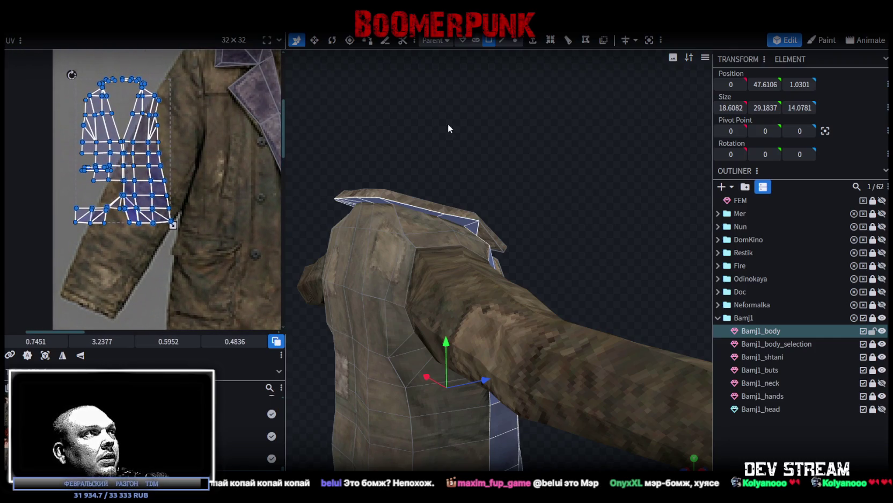
{"action": "left_click_drag", "start_coordinate": [448, 129], "coordinate": [463, 111]}
{"action": "left_click", "coordinate": [491, 213]}
{"action": "left_click", "coordinate": [468, 200], "text": "shift"}
- Box-select the collar strip in the UV editor and add the remaining collar faces
{"action": "scroll", "coordinate": [101, 81], "scroll_direction": "up", "scroll_amount": 3}
{"action": "scroll", "coordinate": [114, 82], "scroll_direction": "up", "scroll_amount": 2}
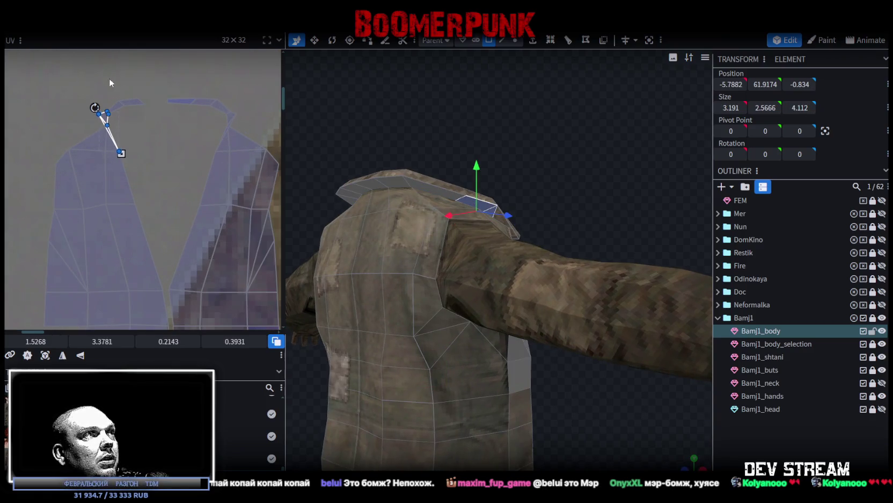
{"action": "left_click_drag", "start_coordinate": [78, 68], "coordinate": [247, 123]}
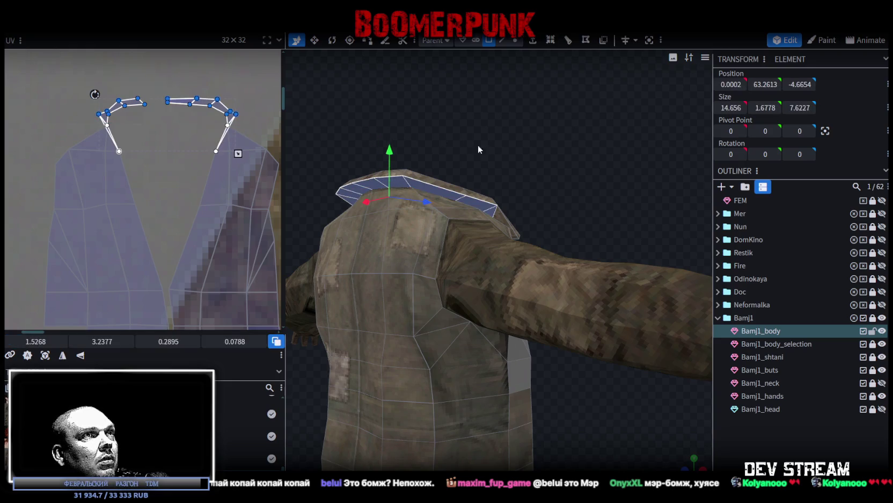
{"action": "left_click_drag", "start_coordinate": [473, 143], "coordinate": [486, 153]}
{"action": "left_click", "coordinate": [490, 223], "text": "shift"}
{"action": "left_click", "coordinate": [490, 223], "text": "shift"}
{"action": "mouse_move", "coordinate": [490, 224]}
{"action": "left_mouse_down"}
{"action": "mouse_move", "coordinate": [504, 182]}
{"action": "mouse_move", "coordinate": [342, 191]}
{"action": "mouse_move", "coordinate": [284, 183]}
{"action": "left_mouse_up"}
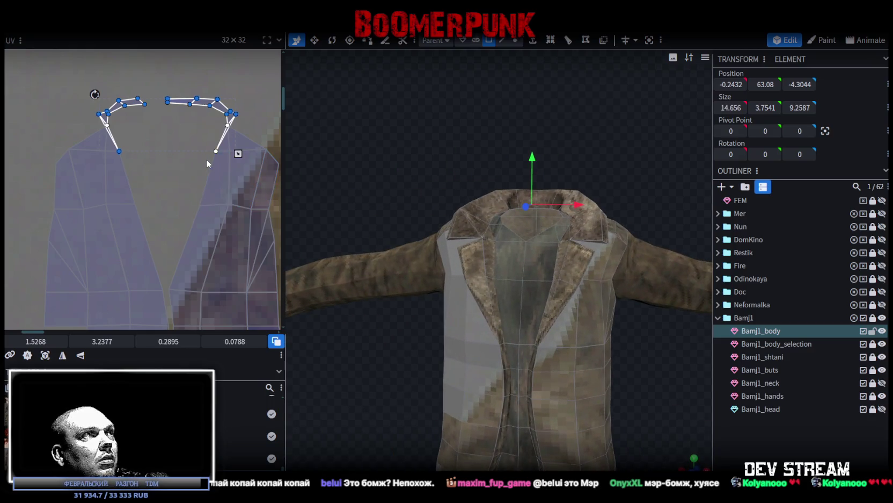
{"action": "scroll", "coordinate": [207, 159], "scroll_direction": "down", "scroll_amount": 2}
{"action": "scroll", "coordinate": [223, 162], "scroll_direction": "down", "scroll_amount": 2}
{"action": "mouse_move", "coordinate": [517, 159]}
{"action": "left_mouse_down"}
{"action": "mouse_move", "coordinate": [681, 179]}
{"action": "mouse_move", "coordinate": [547, 130]}
{"action": "mouse_move", "coordinate": [575, 123]}
{"action": "mouse_move", "coordinate": [613, 141]}
{"action": "mouse_move", "coordinate": [563, 137]}
{"action": "mouse_move", "coordinate": [324, 216]}
{"action": "left_mouse_up"}
{"action": "left_click", "coordinate": [694, 463]}
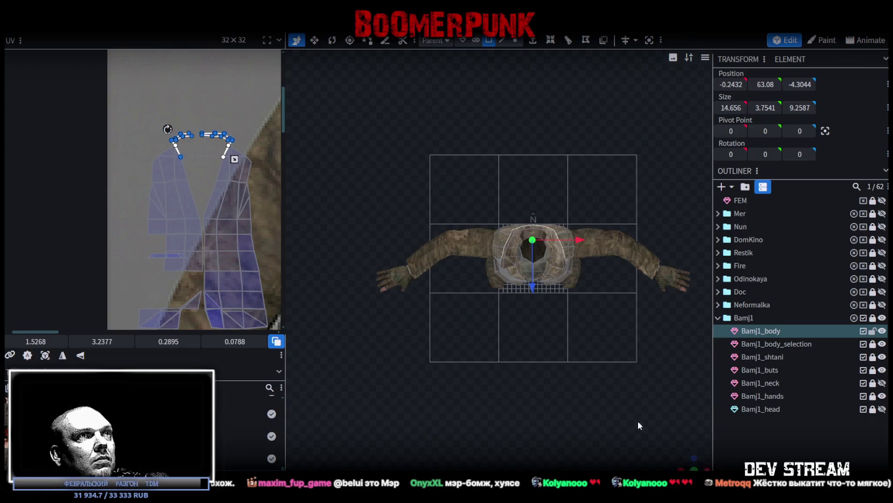
- Shrink the collar UV island and place it over the jacket's collar area
{"action": "scroll", "coordinate": [135, 279], "scroll_direction": "down", "scroll_amount": 3}
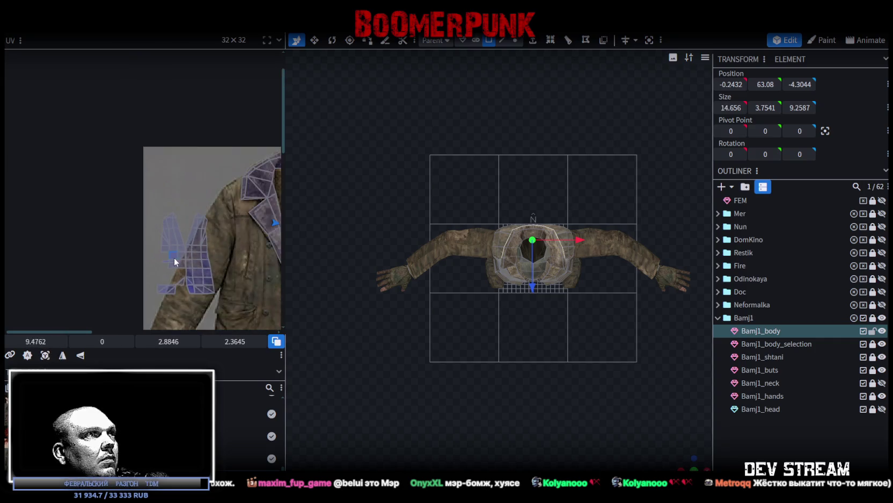
{"action": "scroll", "coordinate": [98, 225], "scroll_direction": "down", "scroll_amount": 2}
{"action": "scroll", "coordinate": [99, 225], "scroll_direction": "up", "scroll_amount": 3}
{"action": "scroll", "coordinate": [152, 226], "scroll_direction": "up", "scroll_amount": 1}
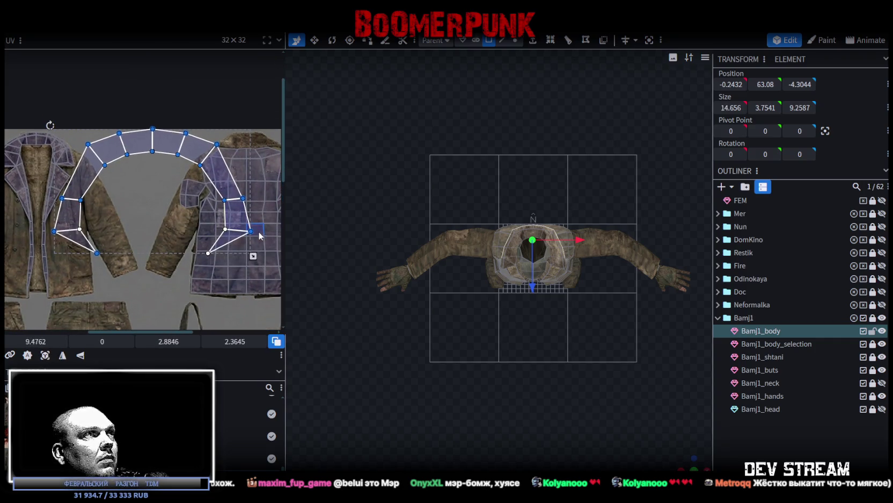
{"action": "left_click_drag", "start_coordinate": [253, 256], "coordinate": [139, 183]}
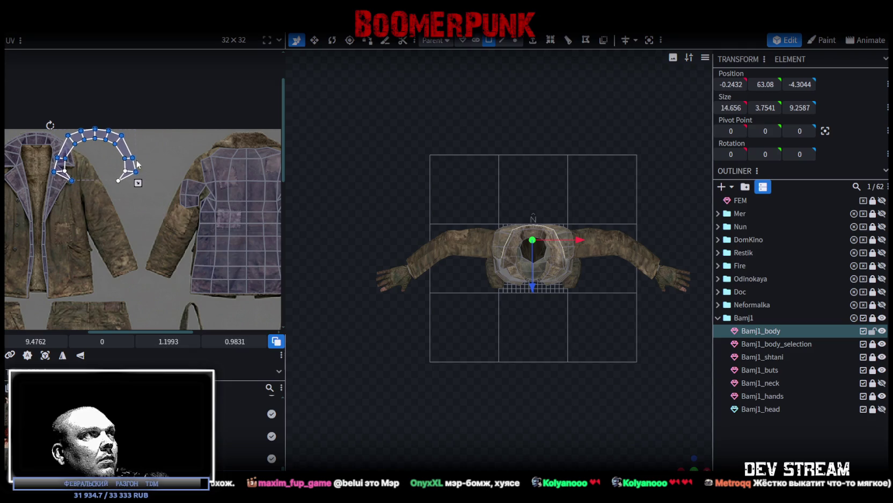
{"action": "left_click_drag", "start_coordinate": [127, 154], "coordinate": [193, 178]}
{"action": "middle_click_drag", "start_coordinate": [193, 178], "coordinate": [106, 219]}
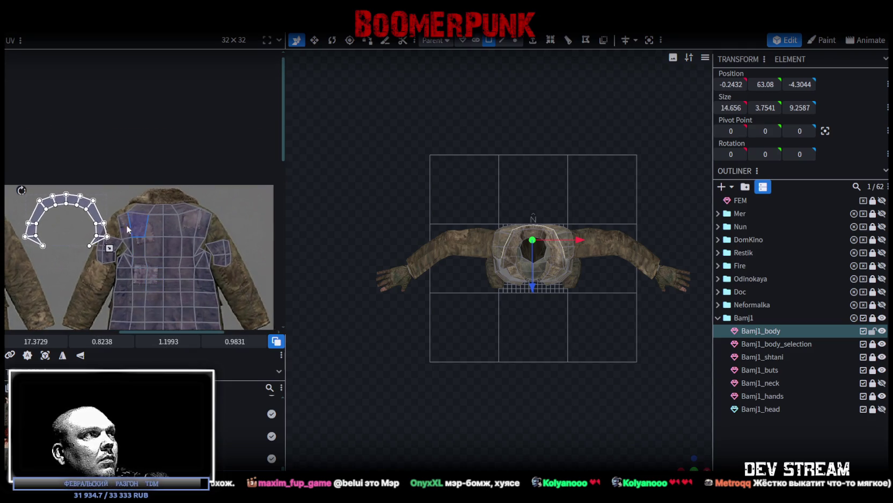
{"action": "mouse_move", "coordinate": [106, 219]}
{"action": "left_mouse_down"}
{"action": "mouse_move", "coordinate": [215, 212]}
{"action": "mouse_move", "coordinate": [204, 209]}
{"action": "left_mouse_up"}
{"action": "scroll", "coordinate": [183, 205], "scroll_direction": "up", "scroll_amount": 2}
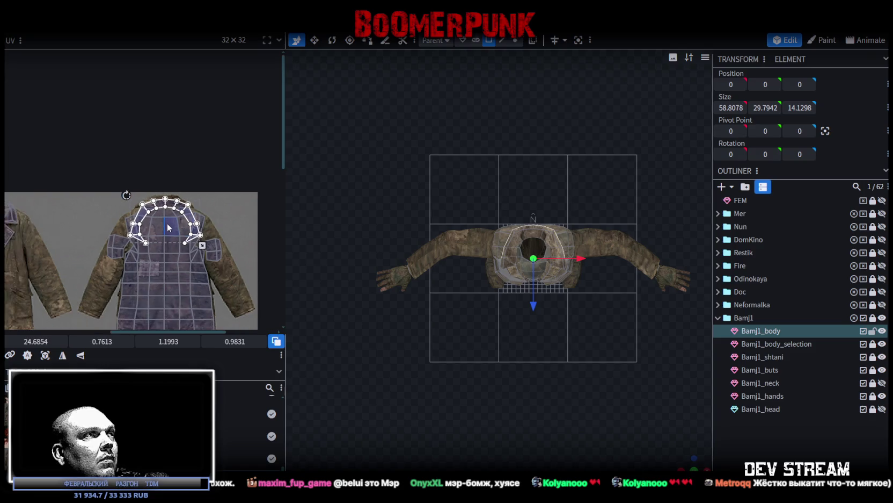
{"action": "scroll", "coordinate": [229, 269], "scroll_direction": "up", "scroll_amount": 2}
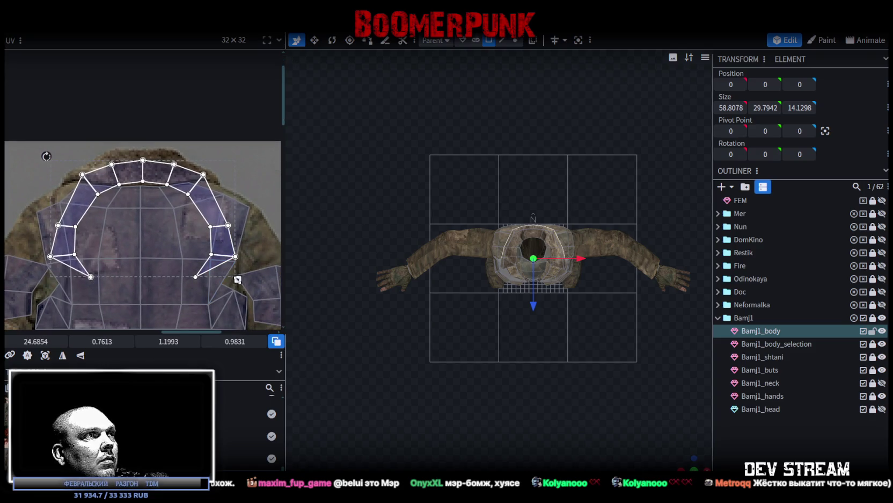
{"action": "left_click_drag", "start_coordinate": [237, 279], "coordinate": [158, 229]}
{"action": "mouse_move", "coordinate": [144, 186]}
{"action": "left_mouse_down"}
{"action": "mouse_move", "coordinate": [186, 181]}
{"action": "mouse_move", "coordinate": [236, 199]}
{"action": "mouse_move", "coordinate": [134, 178]}
{"action": "mouse_move", "coordinate": [273, 153]}
{"action": "left_mouse_up"}
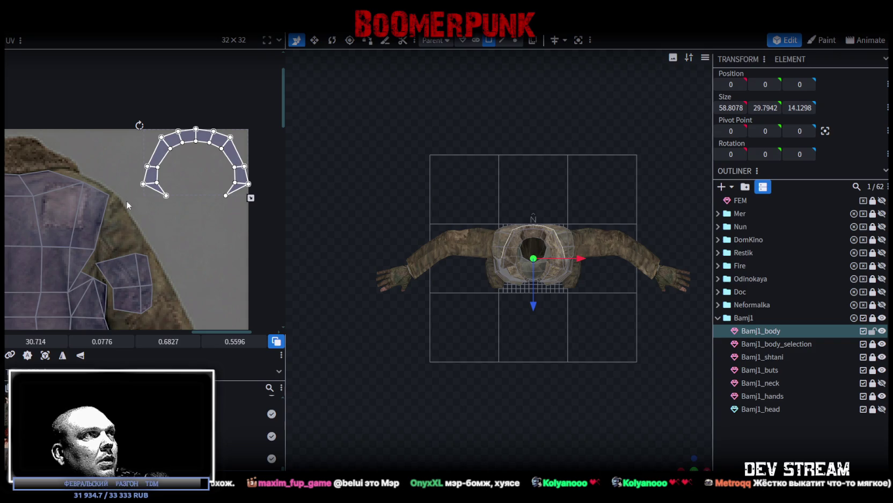
- Mirror the collar UVs horizontally and rotate them 90 degrees into a flatter arc
{"action": "left_click_drag", "start_coordinate": [202, 131], "coordinate": [139, 200]}
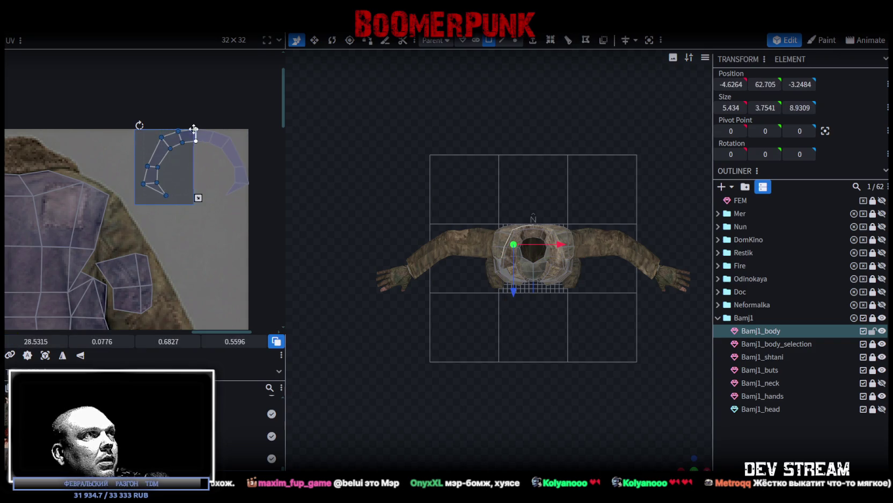
{"action": "left_click", "coordinate": [62, 355]}
{"action": "left_click_drag", "start_coordinate": [177, 161], "coordinate": [303, 145]}
{"action": "left_click_drag", "start_coordinate": [178, 203], "coordinate": [268, 115]}
{"action": "left_click_drag", "start_coordinate": [231, 161], "coordinate": [184, 169]}
{"action": "right_click", "coordinate": [187, 168]}
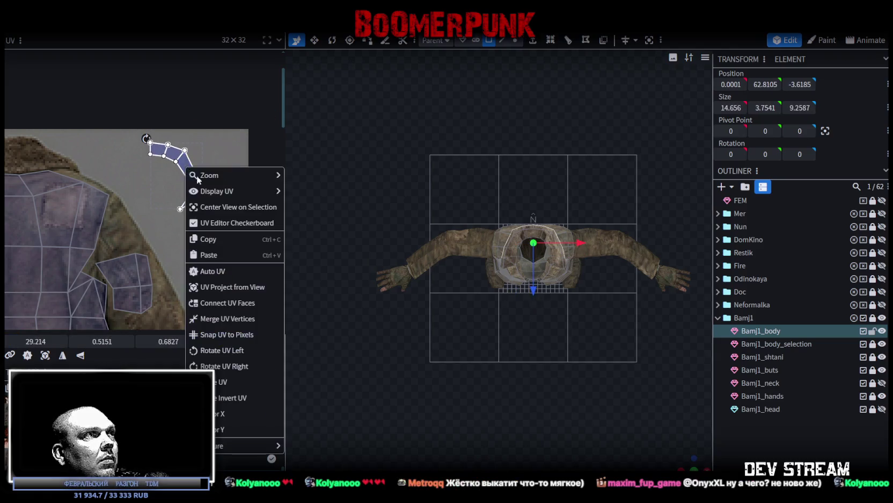
{"action": "left_click", "coordinate": [220, 350]}
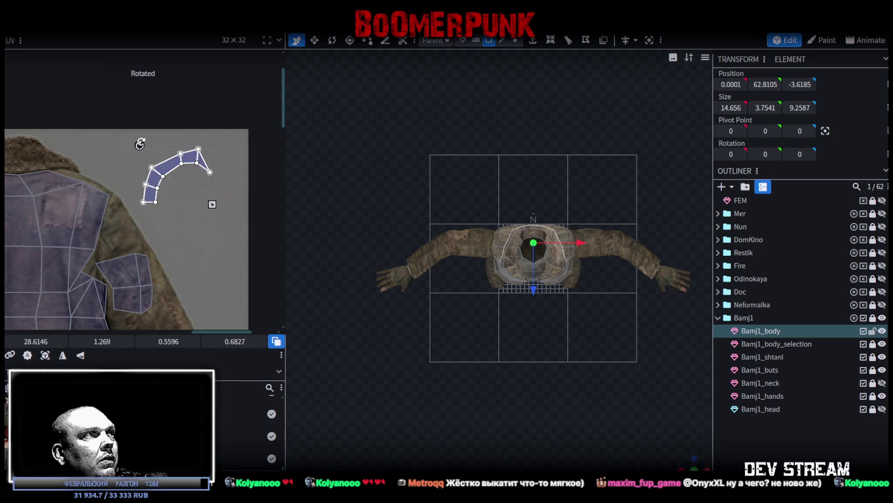
{"action": "left_click_drag", "start_coordinate": [140, 144], "coordinate": [164, 128]}
- Move the collar strip onto the fur collar and stretch its end triangle over the tip
{"action": "scroll", "coordinate": [193, 232], "scroll_direction": "up", "scroll_amount": 2}
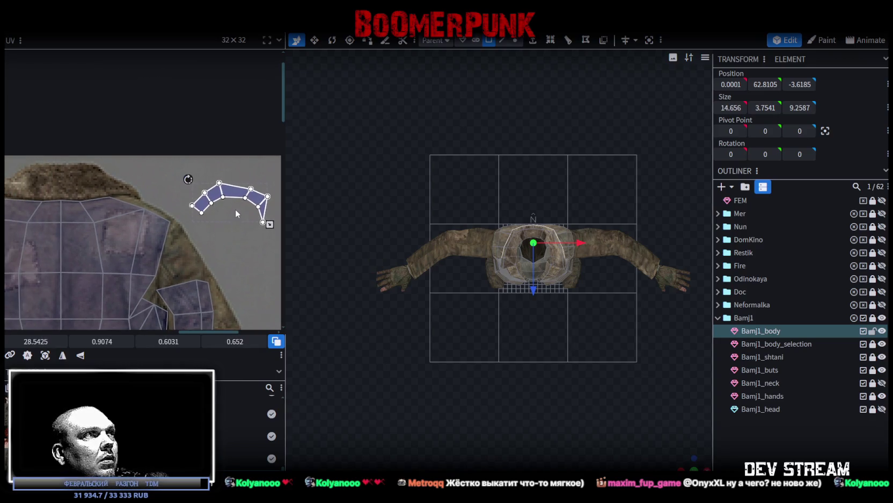
{"action": "left_click_drag", "start_coordinate": [237, 213], "coordinate": [71, 183]}
{"action": "scroll", "coordinate": [86, 177], "scroll_direction": "up", "scroll_amount": 2}
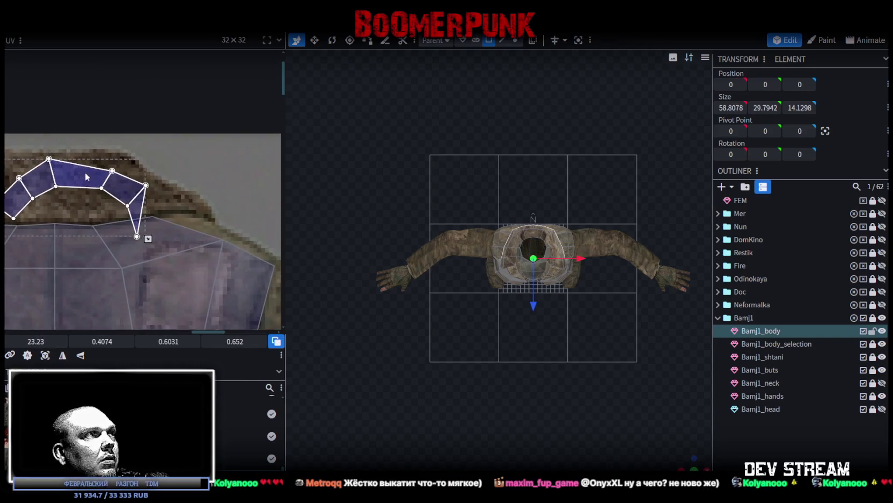
{"action": "scroll", "coordinate": [145, 215], "scroll_direction": "up", "scroll_amount": 1}
{"action": "scroll", "coordinate": [148, 218], "scroll_direction": "up", "scroll_amount": 1}
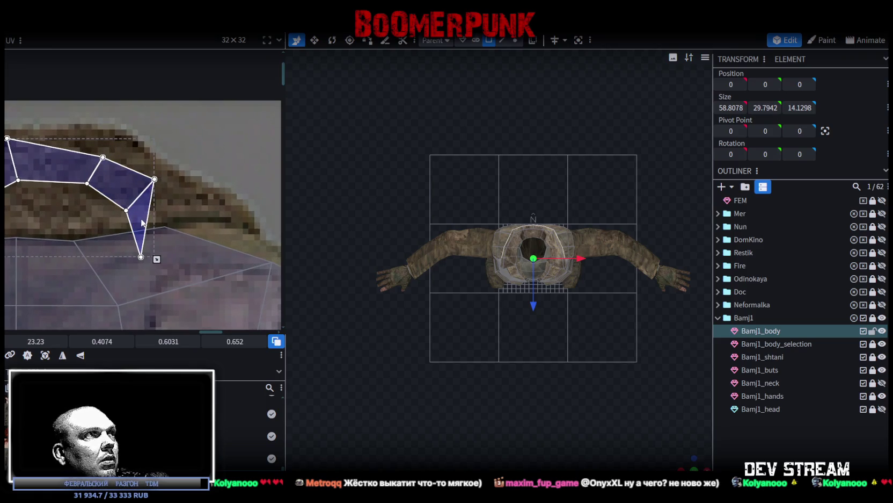
{"action": "left_click_drag", "start_coordinate": [138, 218], "coordinate": [200, 193]}
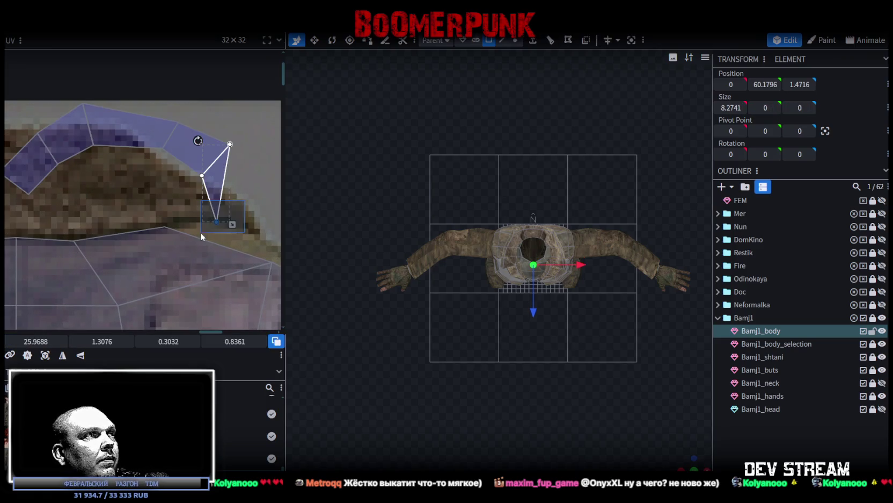
{"action": "left_click_drag", "start_coordinate": [217, 215], "coordinate": [238, 148]}
{"action": "scroll", "coordinate": [137, 192], "scroll_direction": "up", "scroll_amount": 2}
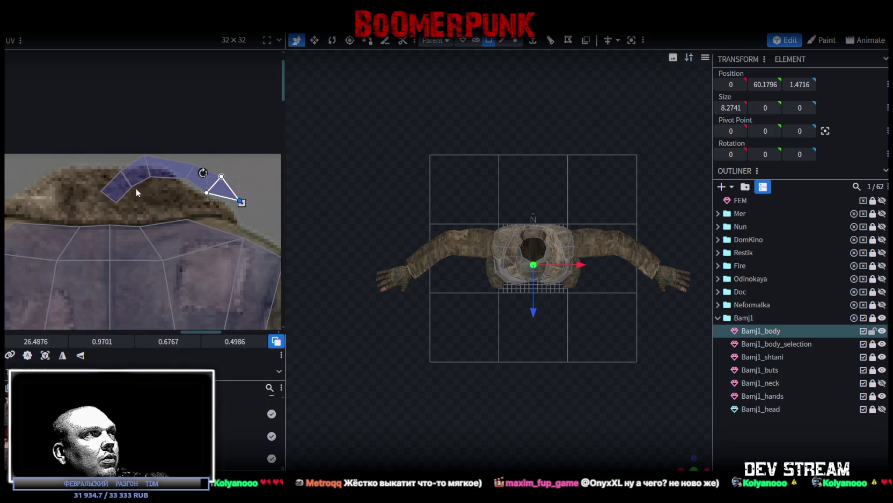
{"action": "double_click", "coordinate": [102, 181]}
{"action": "left_click_drag", "start_coordinate": [206, 182], "coordinate": [173, 202]}
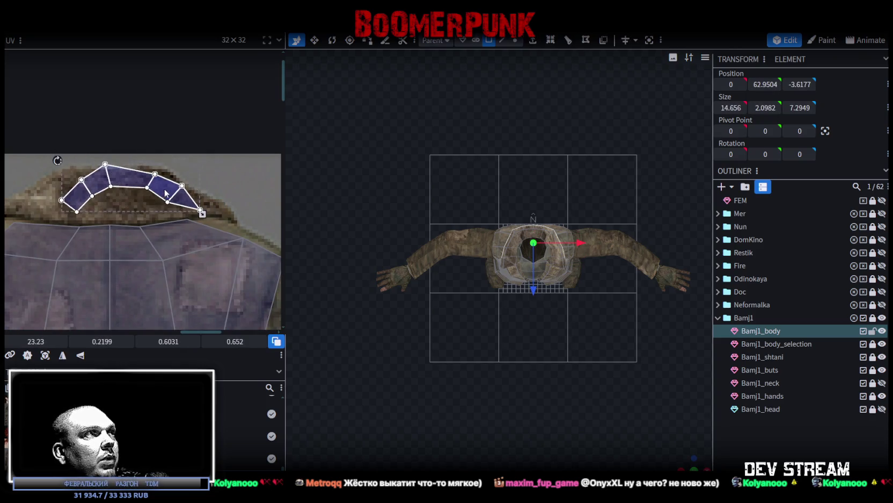
{"action": "scroll", "coordinate": [173, 199], "scroll_direction": "up", "scroll_amount": 1}
{"action": "left_click", "coordinate": [207, 210]}
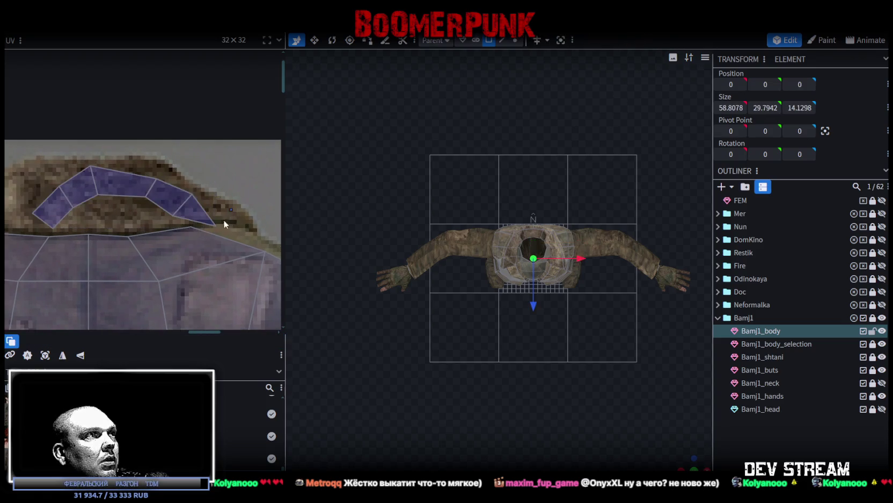
{"action": "left_click_drag", "start_coordinate": [218, 227], "coordinate": [230, 217]}
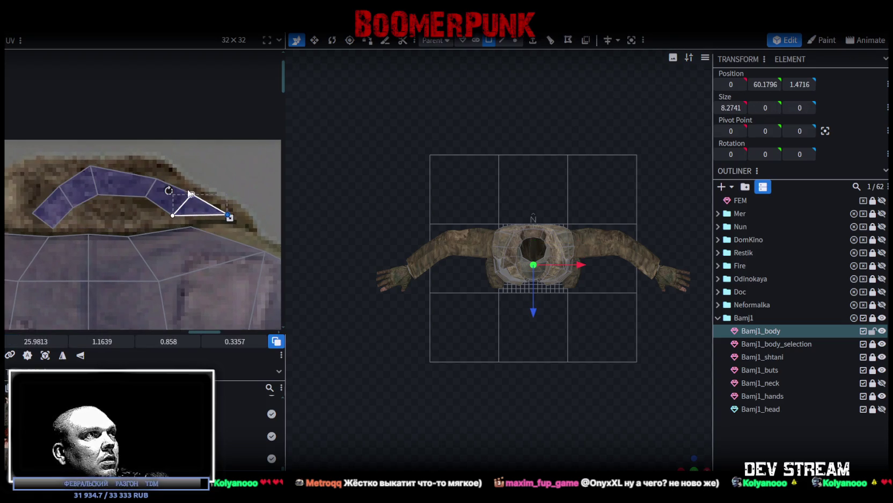
- Pull the middle and leftmost collar quad vertices down onto the fur's edge
{"action": "left_click", "coordinate": [142, 200]}
{"action": "left_click", "coordinate": [94, 206], "text": "shift"}
{"action": "mouse_move", "coordinate": [99, 195]}
{"action": "left_mouse_down"}
{"action": "mouse_move", "coordinate": [102, 206]}
{"action": "mouse_move", "coordinate": [73, 217]}
{"action": "mouse_move", "coordinate": [22, 182]}
{"action": "mouse_move", "coordinate": [56, 173]}
{"action": "left_mouse_up"}
{"action": "left_click", "coordinate": [68, 204]}
{"action": "left_click", "coordinate": [49, 201]}
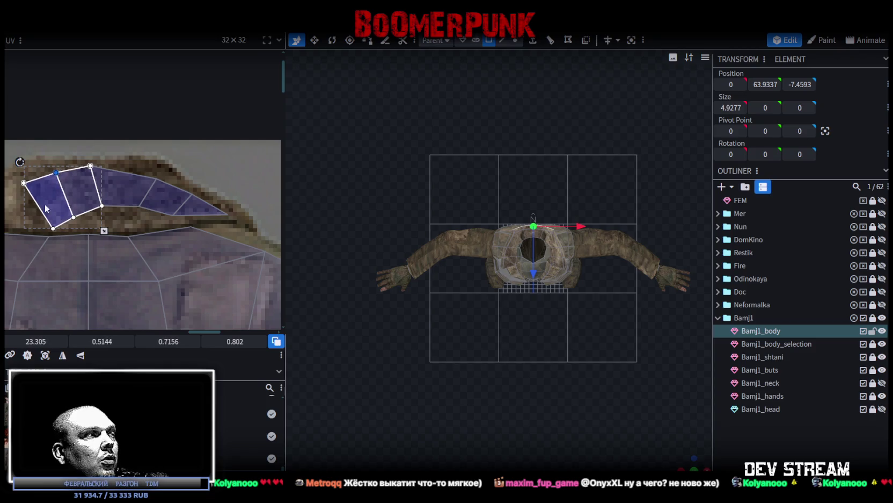
{"action": "left_click", "coordinate": [39, 221]}
{"action": "left_click_drag", "start_coordinate": [53, 228], "coordinate": [32, 228]}
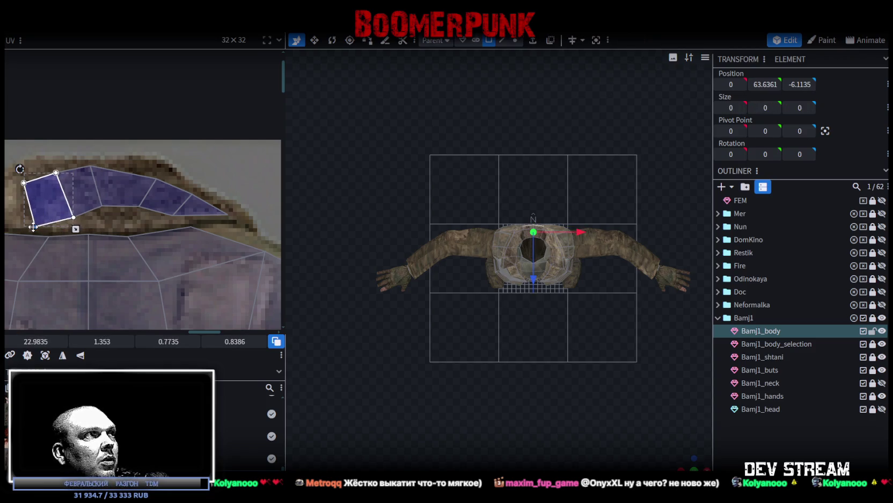
{"action": "left_click", "coordinate": [64, 213]}
{"action": "mouse_move", "coordinate": [73, 217]}
{"action": "left_mouse_down"}
{"action": "mouse_move", "coordinate": [63, 223]}
{"action": "mouse_move", "coordinate": [98, 214]}
{"action": "left_mouse_up"}
- Fit the remaining middle and right collar vertices along the fur's curve
{"action": "left_click", "coordinate": [102, 204]}
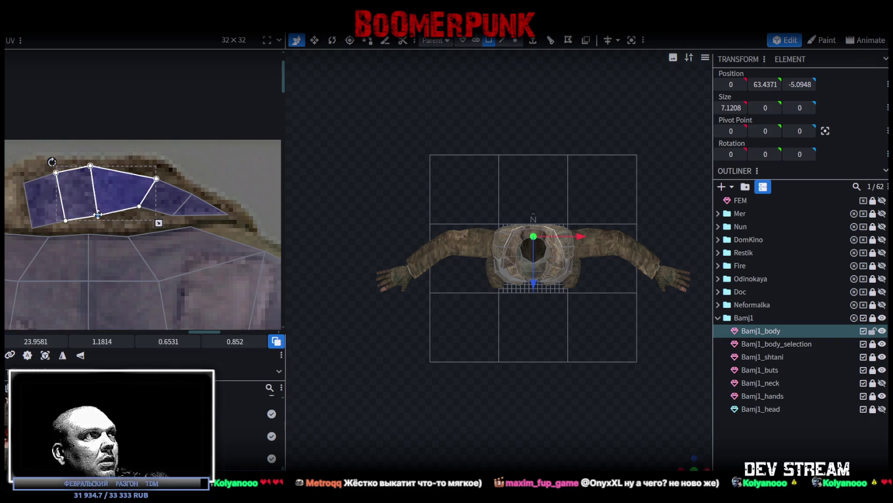
{"action": "left_click", "coordinate": [134, 209]}
{"action": "left_click_drag", "start_coordinate": [138, 207], "coordinate": [134, 216]}
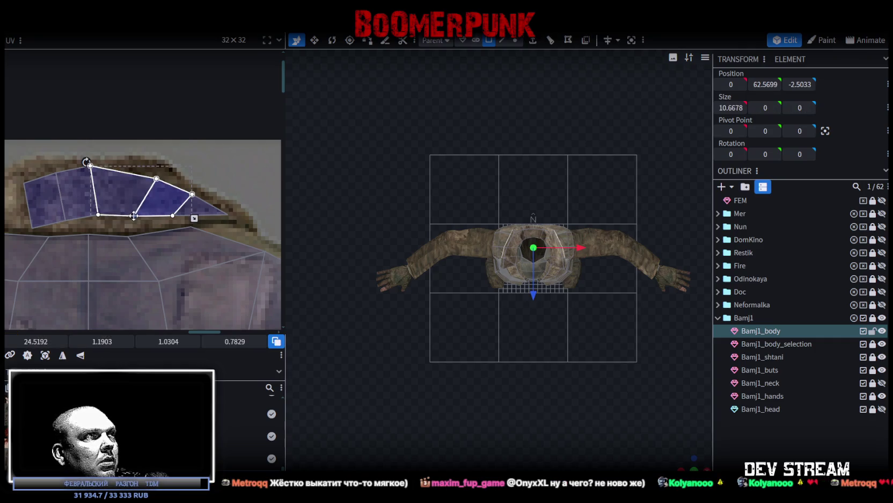
{"action": "left_click_drag", "start_coordinate": [157, 178], "coordinate": [141, 168]}
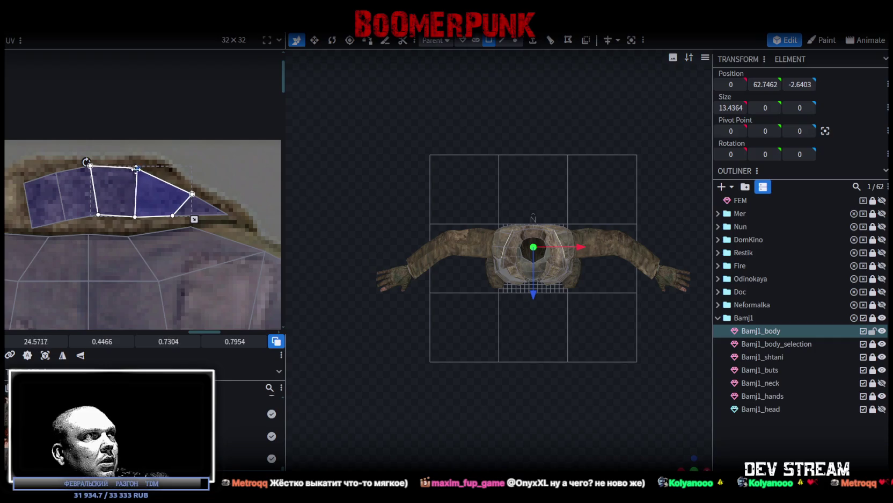
{"action": "left_click", "coordinate": [208, 203]}
{"action": "left_click_drag", "start_coordinate": [192, 193], "coordinate": [182, 187]}
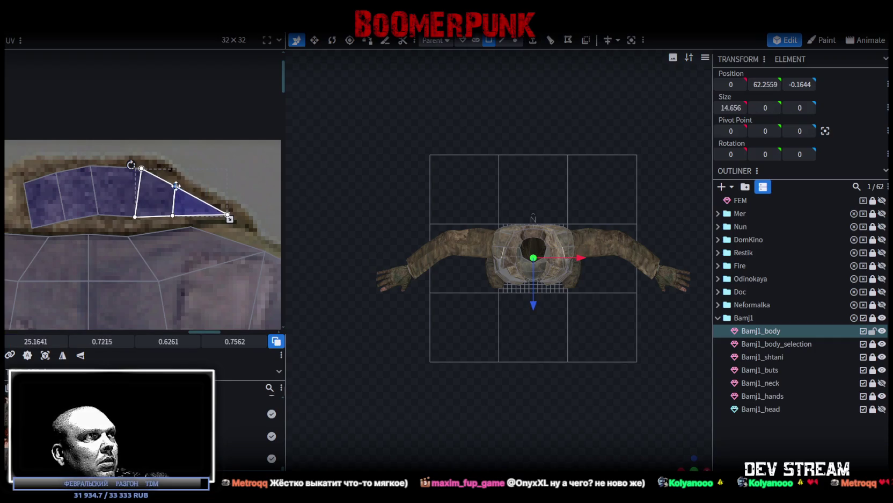
{"action": "left_click", "coordinate": [99, 214]}
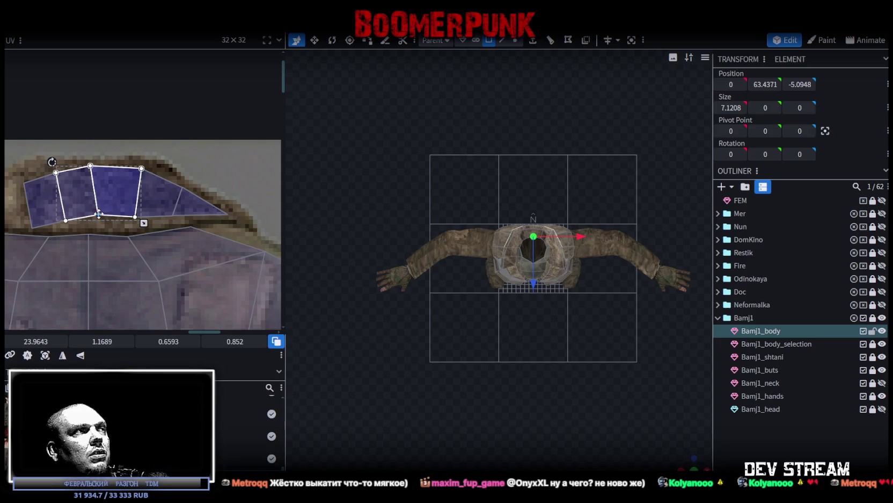
{"action": "left_click_drag", "start_coordinate": [99, 214], "coordinate": [96, 215]}
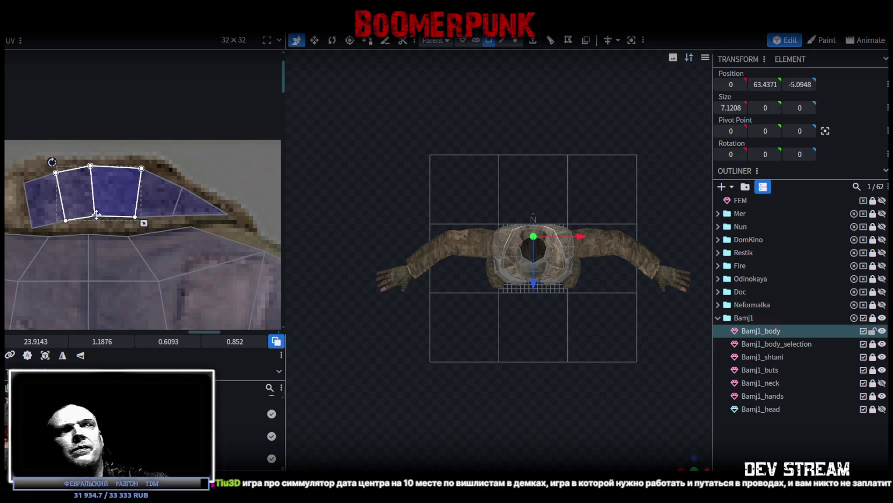
- Return to a perspective view and select a face on the jacket's front
{"action": "mouse_move", "coordinate": [695, 465]}
{"action": "left_mouse_down"}
{"action": "mouse_move", "coordinate": [486, 237]}
{"action": "mouse_move", "coordinate": [562, 286]}
{"action": "mouse_move", "coordinate": [559, 206]}
{"action": "mouse_move", "coordinate": [587, 215]}
{"action": "mouse_move", "coordinate": [456, 224]}
{"action": "mouse_move", "coordinate": [581, 346]}
{"action": "mouse_move", "coordinate": [631, 338]}
{"action": "left_mouse_up"}
{"action": "left_click", "coordinate": [520, 250]}
{"action": "scroll", "coordinate": [159, 236], "scroll_direction": "down", "scroll_amount": 2}
- Select the connected strip of hem faces from beneath the jacket
{"action": "scroll", "coordinate": [179, 277], "scroll_direction": "down", "scroll_amount": 2}
{"action": "scroll", "coordinate": [164, 201], "scroll_direction": "down", "scroll_amount": 2}
{"action": "scroll", "coordinate": [129, 216], "scroll_direction": "down", "scroll_amount": 1}
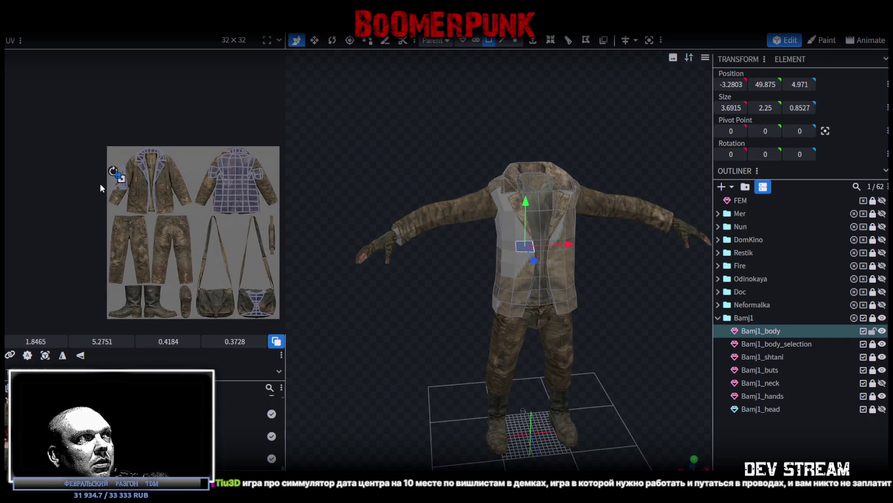
{"action": "scroll", "coordinate": [100, 183], "scroll_direction": "up", "scroll_amount": 5}
{"action": "left_click_drag", "start_coordinate": [202, 198], "coordinate": [109, 57]}
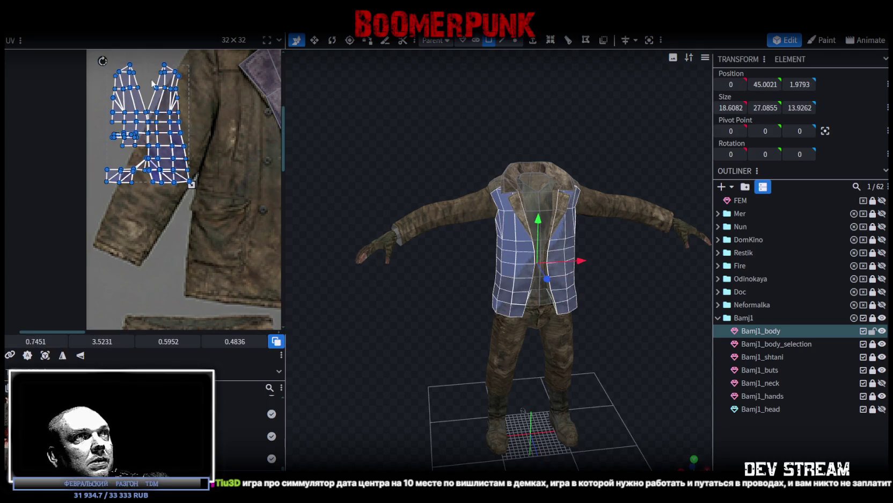
{"action": "left_click_drag", "start_coordinate": [600, 337], "coordinate": [531, 252]}
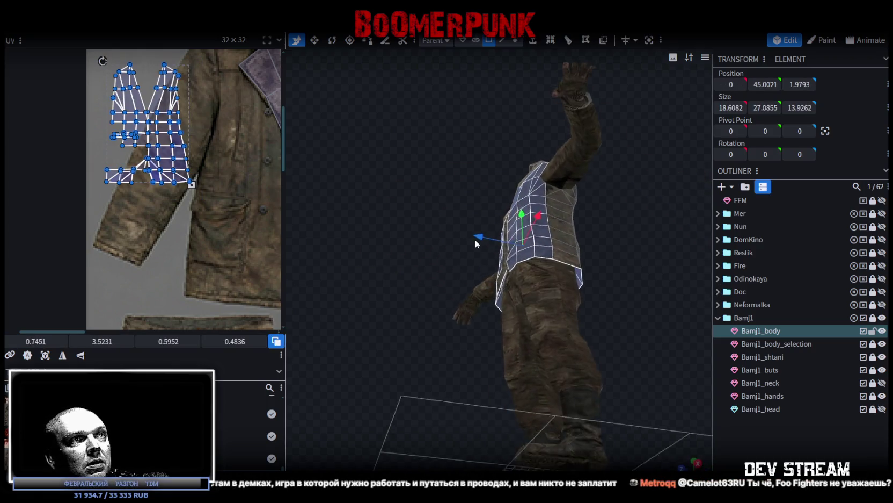
{"action": "mouse_move", "coordinate": [531, 253]}
{"action": "left_mouse_down"}
{"action": "mouse_move", "coordinate": [593, 233]}
{"action": "mouse_move", "coordinate": [398, 352]}
{"action": "mouse_move", "coordinate": [332, 359]}
{"action": "mouse_move", "coordinate": [432, 318]}
{"action": "left_mouse_up"}
{"action": "scroll", "coordinate": [504, 302], "scroll_direction": "up", "scroll_amount": 3}
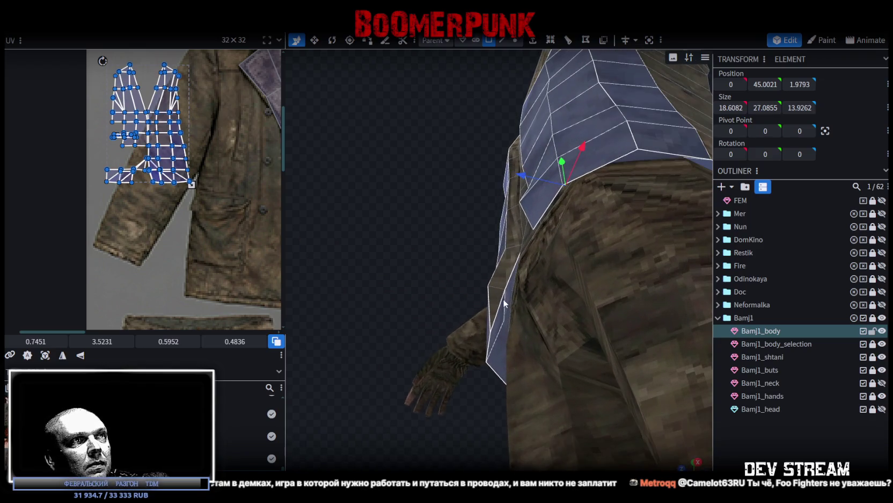
{"action": "left_click", "coordinate": [507, 291]}
{"action": "left_click", "coordinate": [497, 314], "text": "shift"}
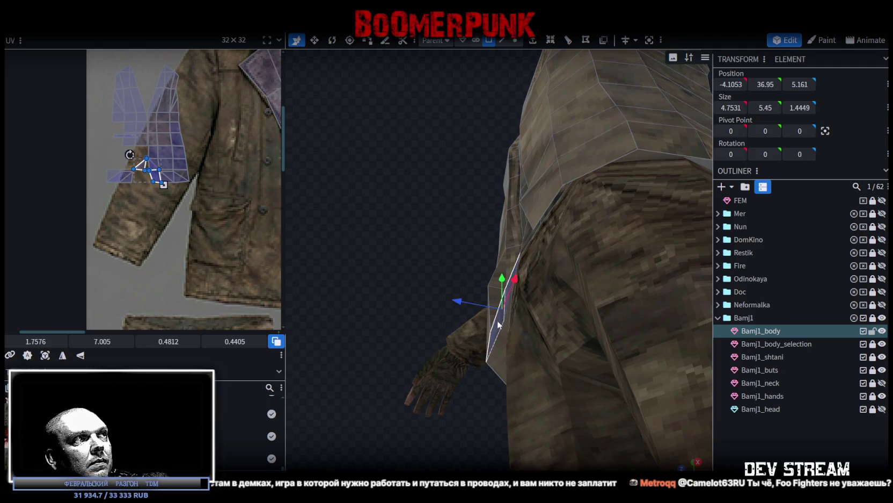
{"action": "double_click", "coordinate": [148, 181]}
- Narrow the selection to the left front hem faces and enlarge their UV island
{"action": "mouse_move", "coordinate": [386, 254]}
{"action": "left_mouse_down"}
{"action": "mouse_move", "coordinate": [468, 275]}
{"action": "mouse_move", "coordinate": [537, 352]}
{"action": "left_mouse_up"}
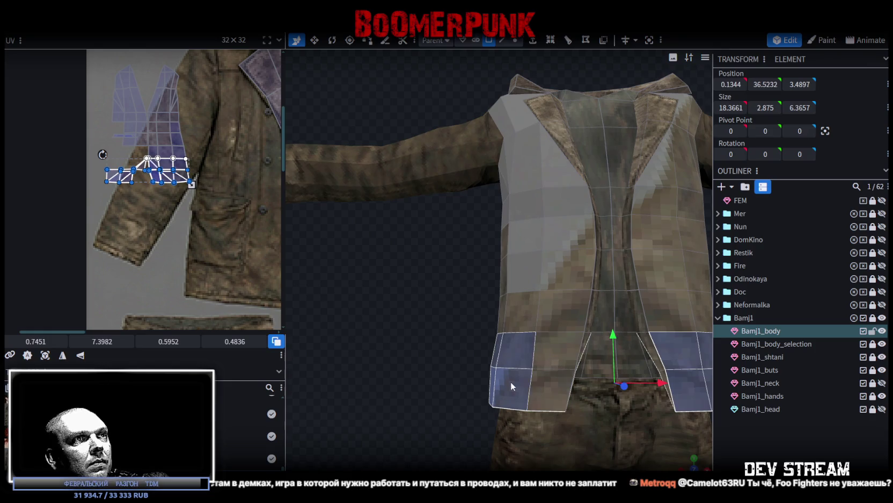
{"action": "mouse_move", "coordinate": [428, 338]}
{"action": "left_mouse_down"}
{"action": "mouse_move", "coordinate": [590, 344]}
{"action": "mouse_move", "coordinate": [473, 346]}
{"action": "left_mouse_up"}
{"action": "mouse_move", "coordinate": [478, 393]}
{"action": "left_mouse_down"}
{"action": "mouse_move", "coordinate": [509, 386]}
{"action": "mouse_move", "coordinate": [485, 289]}
{"action": "left_mouse_up"}
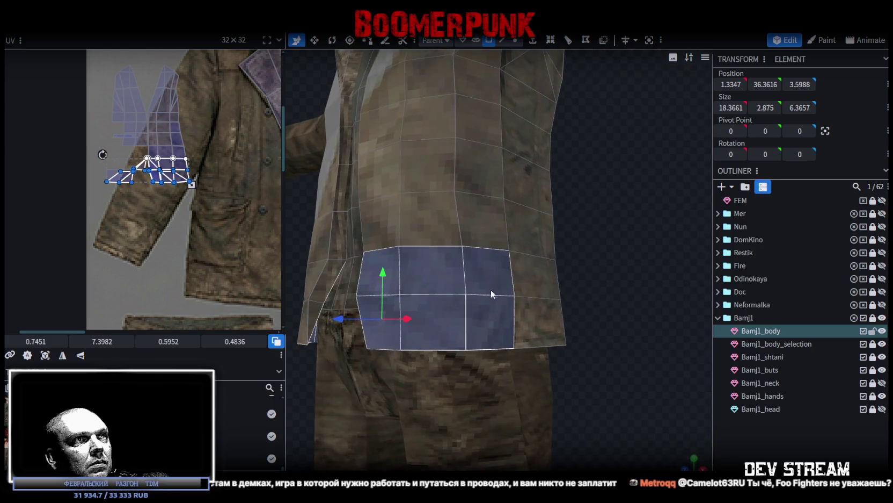
{"action": "left_click", "coordinate": [481, 330], "text": "shift"}
{"action": "left_click", "coordinate": [445, 334], "text": "shift"}
{"action": "left_click", "coordinate": [424, 274], "text": "shift"}
{"action": "left_click", "coordinate": [391, 337], "text": "shift"}
{"action": "mouse_move", "coordinate": [400, 358]}
{"action": "left_mouse_down"}
{"action": "mouse_move", "coordinate": [343, 382]}
{"action": "mouse_move", "coordinate": [523, 380]}
{"action": "mouse_move", "coordinate": [413, 375]}
{"action": "mouse_move", "coordinate": [723, 448]}
{"action": "left_mouse_up"}
{"action": "scroll", "coordinate": [483, 269], "scroll_direction": "down", "scroll_amount": 5}
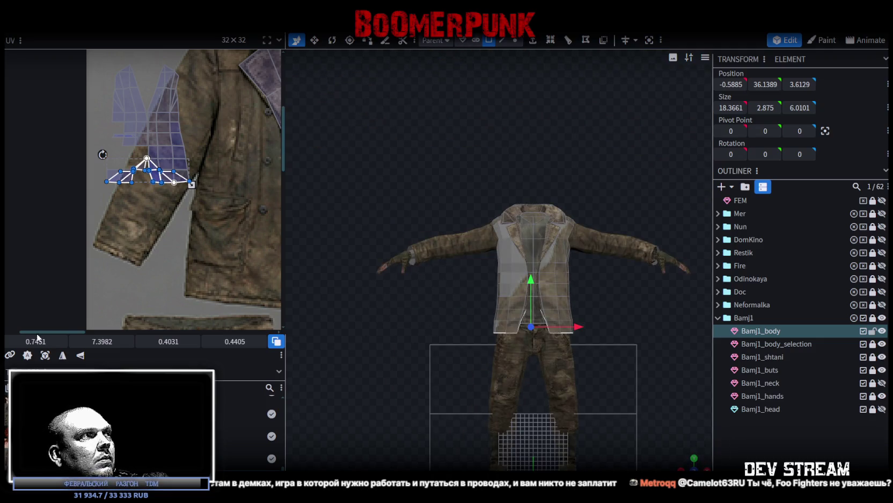
{"action": "left_click", "coordinate": [45, 355]}
- Move the hem UV island down over the trousers and shrink it
{"action": "scroll", "coordinate": [138, 256], "scroll_direction": "down", "scroll_amount": 3}
{"action": "scroll", "coordinate": [164, 233], "scroll_direction": "up", "scroll_amount": 1}
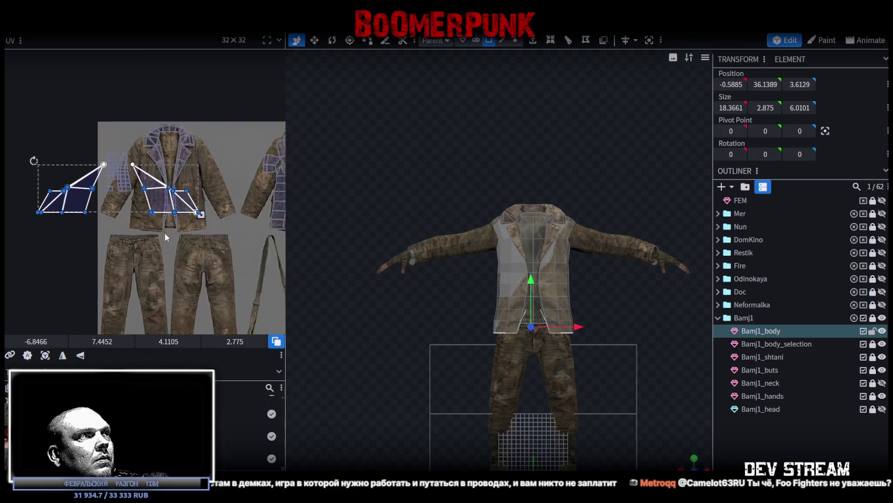
{"action": "middle_click_drag", "start_coordinate": [164, 233], "coordinate": [103, 219]}
{"action": "mouse_move", "coordinate": [97, 191]}
{"action": "left_mouse_down"}
{"action": "mouse_move", "coordinate": [176, 272]}
{"action": "mouse_move", "coordinate": [198, 276]}
{"action": "left_mouse_up"}
{"action": "scroll", "coordinate": [200, 279], "scroll_direction": "down", "scroll_amount": 2}
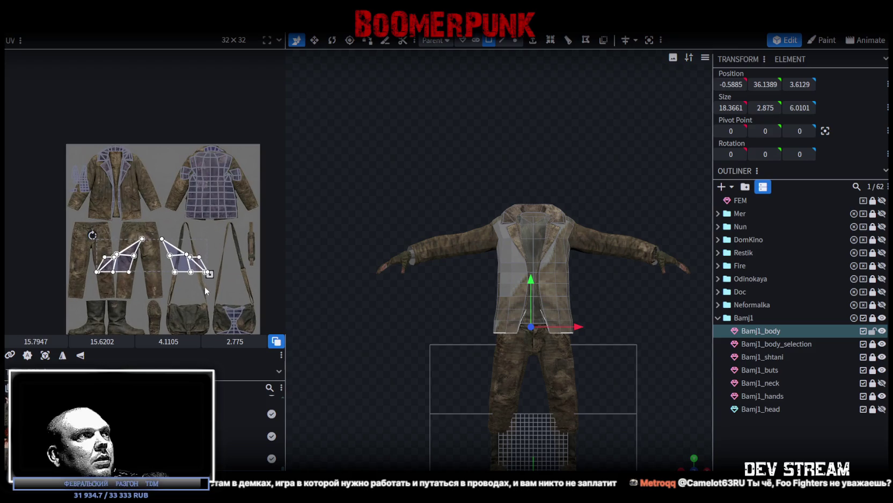
{"action": "middle_click_drag", "start_coordinate": [204, 290], "coordinate": [194, 261]}
{"action": "mouse_move", "coordinate": [202, 248]}
{"action": "left_mouse_down"}
{"action": "mouse_move", "coordinate": [129, 226]}
{"action": "mouse_move", "coordinate": [230, 295]}
{"action": "left_mouse_up"}
{"action": "scroll", "coordinate": [184, 236], "scroll_direction": "up", "scroll_amount": 5}
- Place the island on the bag, mirror it vertically, and make it narrower and taller
{"action": "left_click_drag", "start_coordinate": [159, 220], "coordinate": [193, 254]}
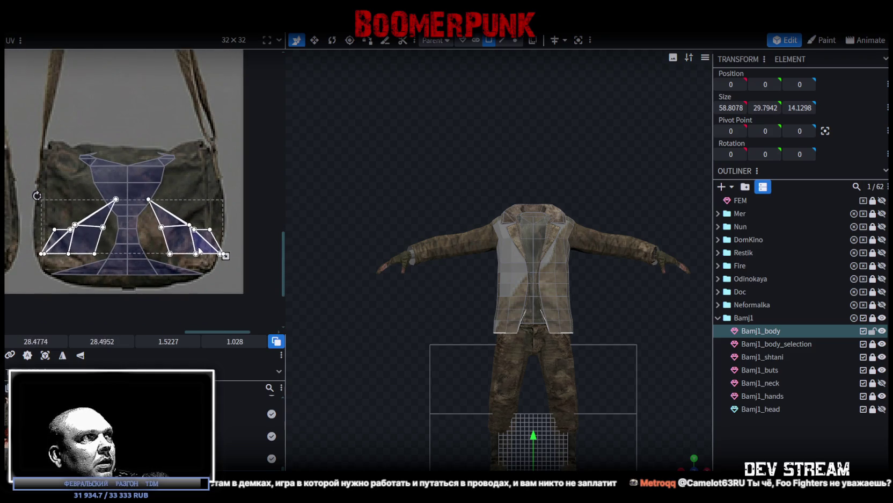
{"action": "left_click", "coordinate": [80, 355]}
{"action": "left_click_drag", "start_coordinate": [87, 227], "coordinate": [93, 194]}
{"action": "left_click_drag", "start_coordinate": [231, 227], "coordinate": [214, 251]}
{"action": "left_click_drag", "start_coordinate": [159, 186], "coordinate": [166, 191]}
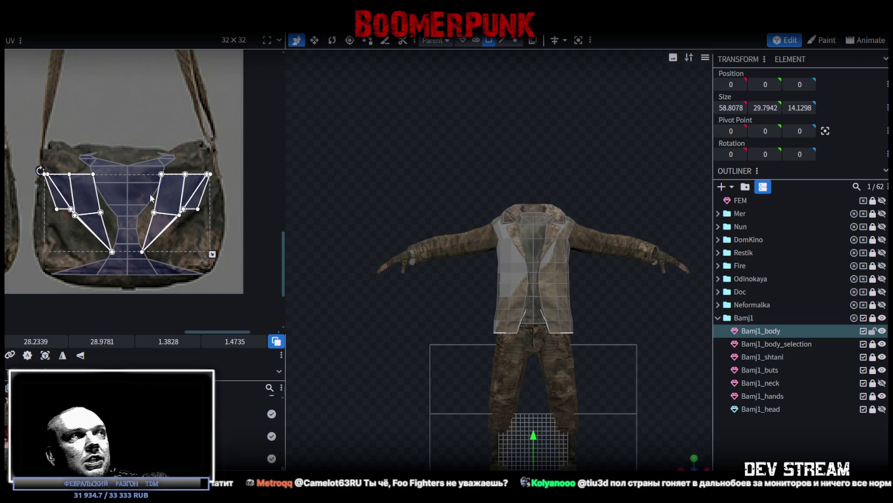
- Widen the island slightly, adjust its right side and lower it on the bag
{"action": "scroll", "coordinate": [119, 216], "scroll_direction": "down", "scroll_amount": 1}
{"action": "left_click_drag", "start_coordinate": [199, 250], "coordinate": [204, 251]}
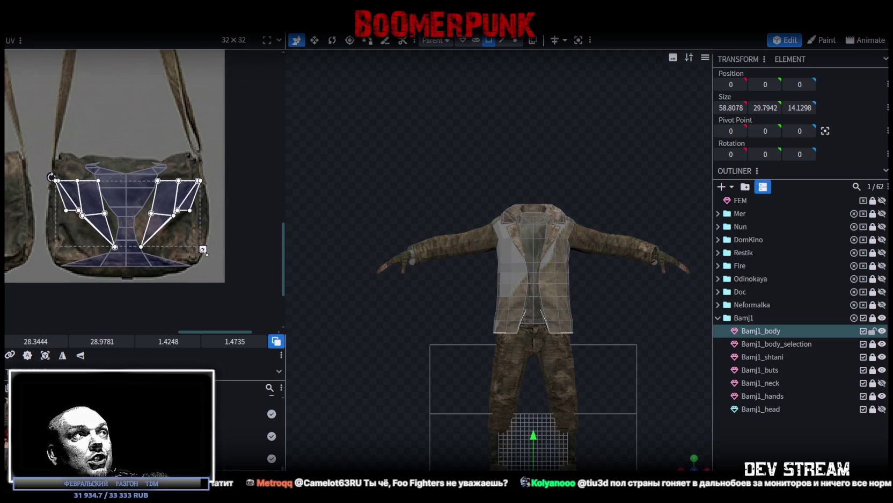
{"action": "scroll", "coordinate": [49, 172], "scroll_direction": "up", "scroll_amount": 2}
{"action": "left_click_drag", "start_coordinate": [100, 199], "coordinate": [99, 214]}
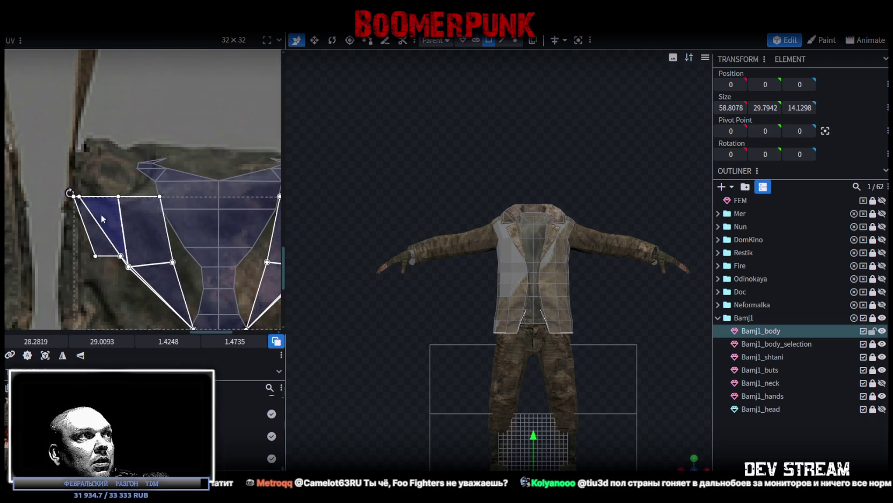
{"action": "scroll", "coordinate": [103, 217], "scroll_direction": "down", "scroll_amount": 3}
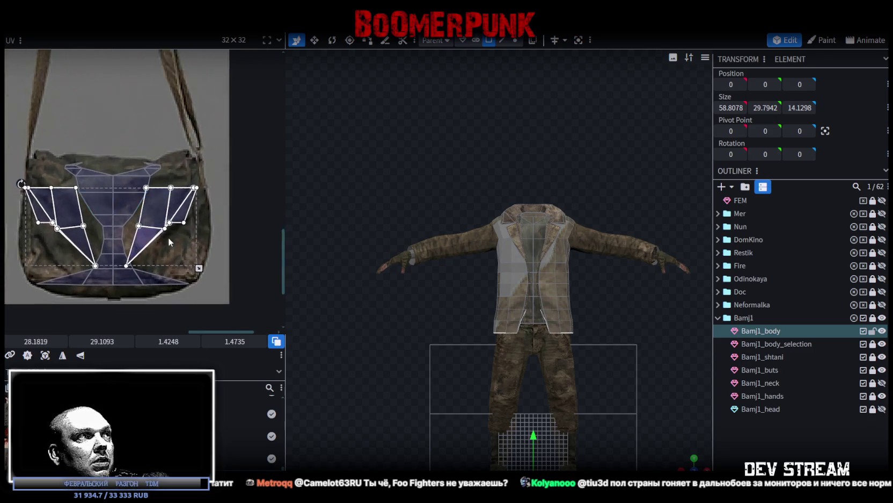
{"action": "scroll", "coordinate": [168, 237], "scroll_direction": "up", "scroll_amount": 3}
{"action": "left_click_drag", "start_coordinate": [209, 278], "coordinate": [220, 265]}
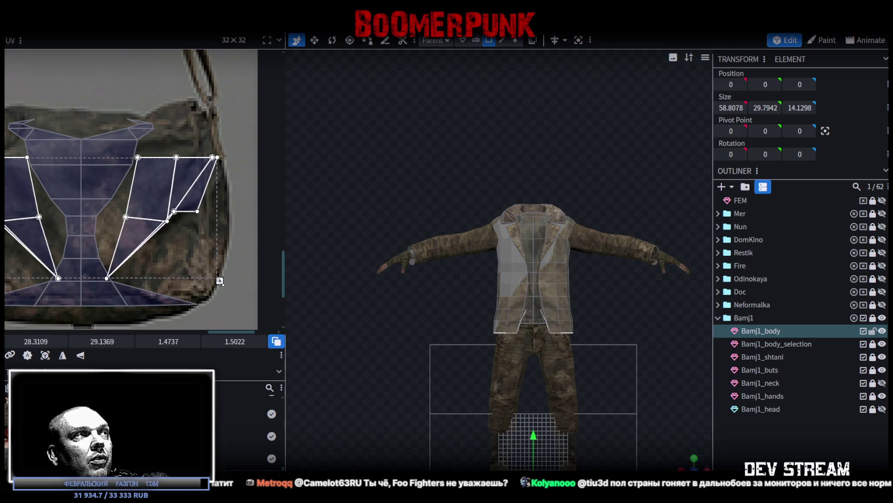
{"action": "left_click_drag", "start_coordinate": [151, 191], "coordinate": [151, 212]}
- Align the island's top-left corner and widen it to fit the bag image
{"action": "scroll", "coordinate": [143, 208], "scroll_direction": "down", "scroll_amount": 2}
{"action": "scroll", "coordinate": [60, 186], "scroll_direction": "up", "scroll_amount": 2}
{"action": "scroll", "coordinate": [47, 210], "scroll_direction": "up", "scroll_amount": 2}
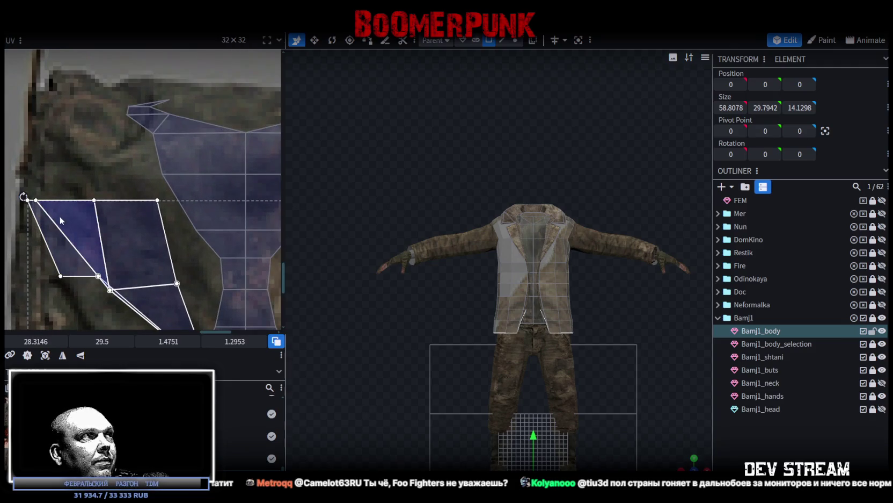
{"action": "left_click_drag", "start_coordinate": [62, 220], "coordinate": [56, 216]}
{"action": "scroll", "coordinate": [132, 232], "scroll_direction": "down", "scroll_amount": 2}
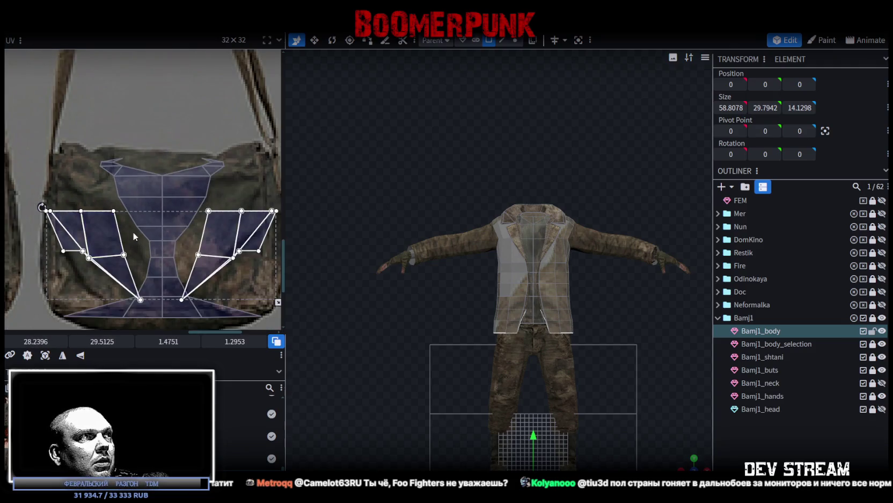
{"action": "scroll", "coordinate": [206, 278], "scroll_direction": "up", "scroll_amount": 2}
{"action": "scroll", "coordinate": [207, 277], "scroll_direction": "up", "scroll_amount": 1}
{"action": "left_click_drag", "start_coordinate": [210, 287], "coordinate": [225, 276]}
{"action": "scroll", "coordinate": [131, 225], "scroll_direction": "down", "scroll_amount": 2}
{"action": "middle_click_drag", "start_coordinate": [132, 224], "coordinate": [196, 226]}
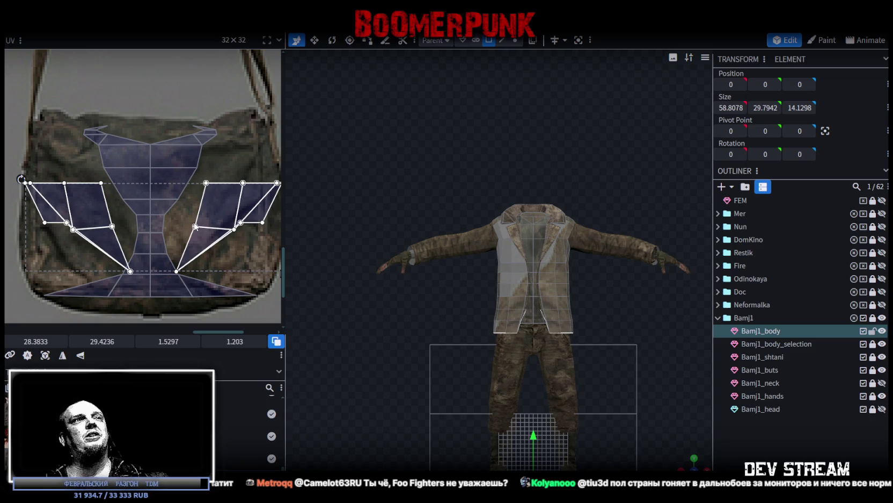
{"action": "scroll", "coordinate": [134, 187], "scroll_direction": "down", "scroll_amount": 2}
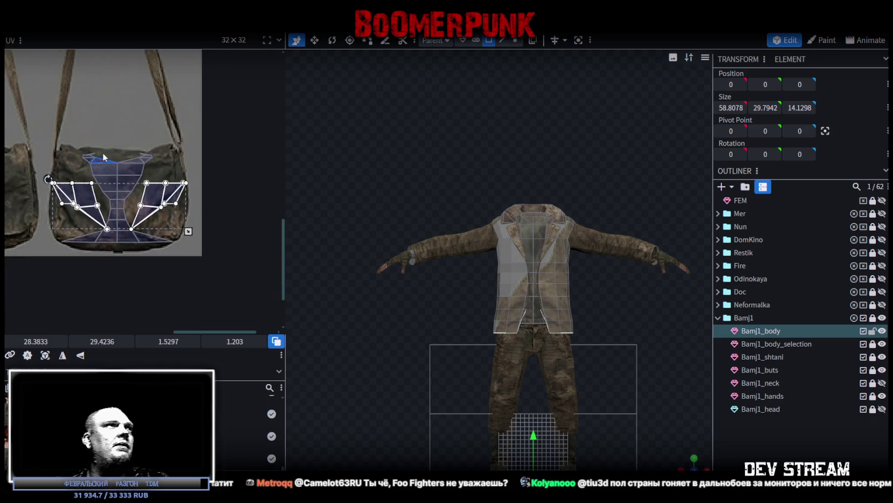
- Box-select the front panel UVs, scale them down, and place them over the trousers image
{"action": "scroll", "coordinate": [49, 143], "scroll_direction": "down", "scroll_amount": 3}
{"action": "scroll", "coordinate": [157, 250], "scroll_direction": "down", "scroll_amount": 3}
{"action": "scroll", "coordinate": [104, 115], "scroll_direction": "up", "scroll_amount": 2}
{"action": "scroll", "coordinate": [31, 87], "scroll_direction": "up", "scroll_amount": 2}
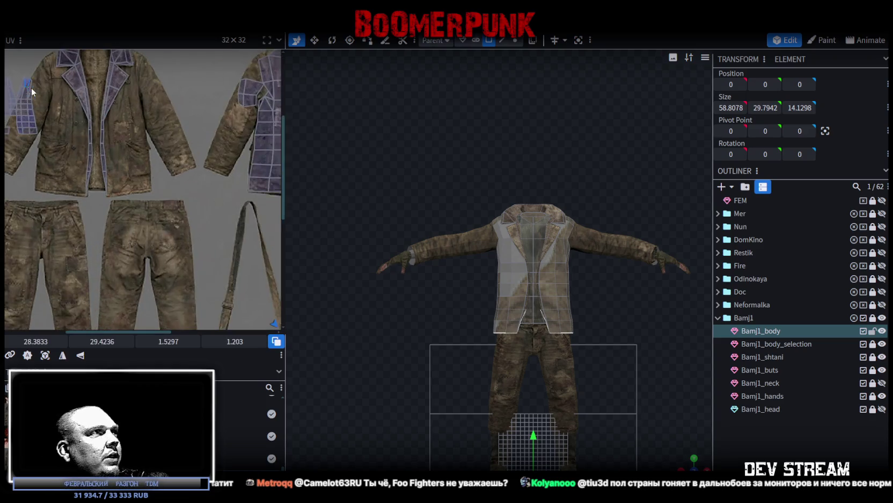
{"action": "scroll", "coordinate": [128, 161], "scroll_direction": "up", "scroll_amount": 2}
{"action": "scroll", "coordinate": [134, 201], "scroll_direction": "up", "scroll_amount": 1}
{"action": "left_click_drag", "start_coordinate": [134, 201], "coordinate": [59, 109]}
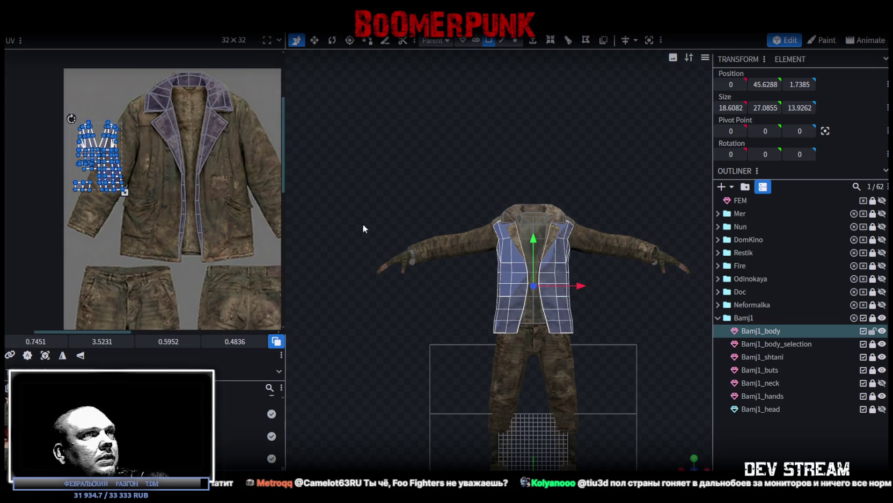
{"action": "left_click", "coordinate": [45, 355]}
{"action": "middle_click_drag", "start_coordinate": [140, 260], "coordinate": [76, 186]}
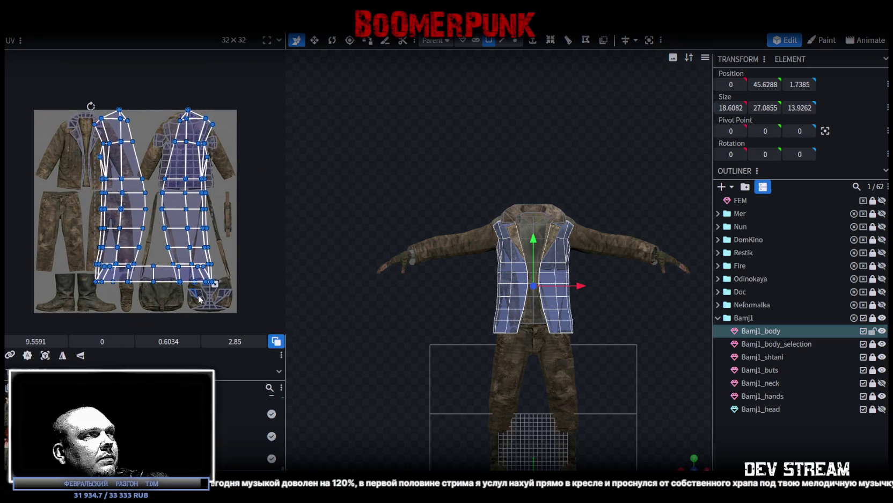
{"action": "left_click_drag", "start_coordinate": [214, 283], "coordinate": [149, 249]}
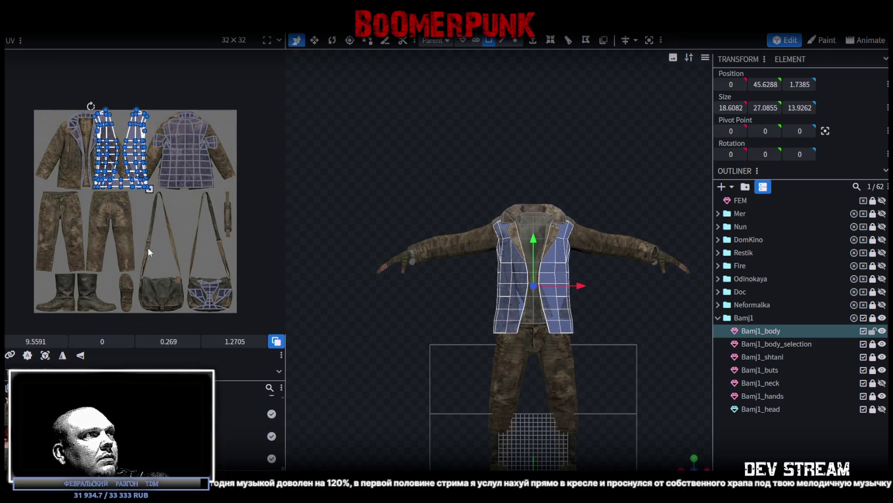
{"action": "left_click_drag", "start_coordinate": [118, 186], "coordinate": [78, 282]}
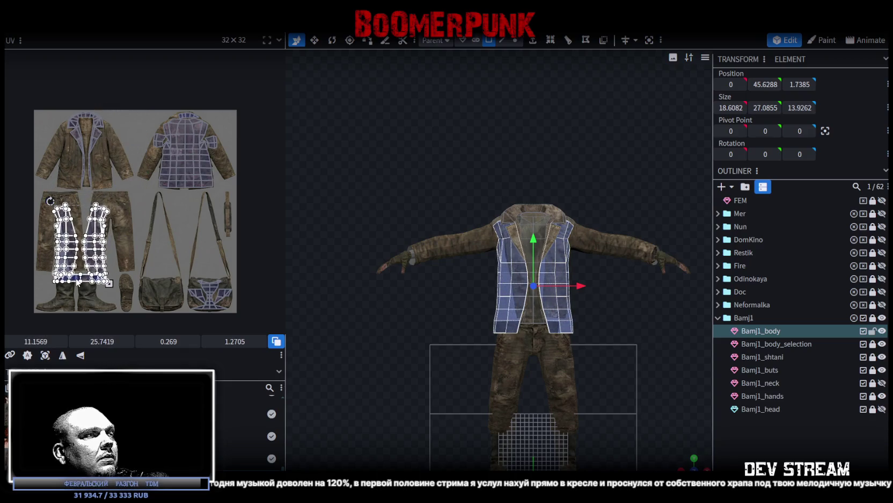
{"action": "mouse_move", "coordinate": [674, 453]}
{"action": "left_mouse_down"}
{"action": "mouse_move", "coordinate": [623, 388]}
{"action": "mouse_move", "coordinate": [636, 408]}
{"action": "mouse_move", "coordinate": [672, 410]}
{"action": "mouse_move", "coordinate": [709, 393]}
{"action": "mouse_move", "coordinate": [625, 319]}
{"action": "left_mouse_up"}
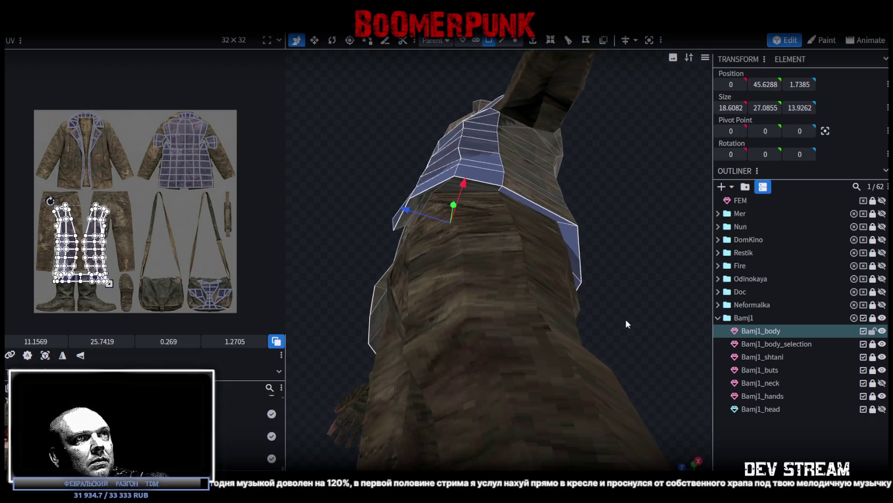
- Select the thin strip of faces along the jacket's lower edge in the viewport
{"action": "left_click", "coordinate": [548, 215]}
{"action": "mouse_move", "coordinate": [662, 273]}
{"action": "left_mouse_down"}
{"action": "mouse_move", "coordinate": [457, 269]}
{"action": "mouse_move", "coordinate": [563, 234]}
{"action": "left_mouse_up"}
{"action": "left_click", "coordinate": [481, 237], "text": "shift"}
{"action": "left_click", "coordinate": [490, 271], "text": "shift"}
{"action": "left_click", "coordinate": [504, 302], "text": "shift"}
{"action": "mouse_move", "coordinate": [504, 302]}
{"action": "left_mouse_down"}
{"action": "mouse_move", "coordinate": [595, 283]}
{"action": "mouse_move", "coordinate": [312, 284]}
{"action": "mouse_move", "coordinate": [495, 275]}
{"action": "left_mouse_up"}
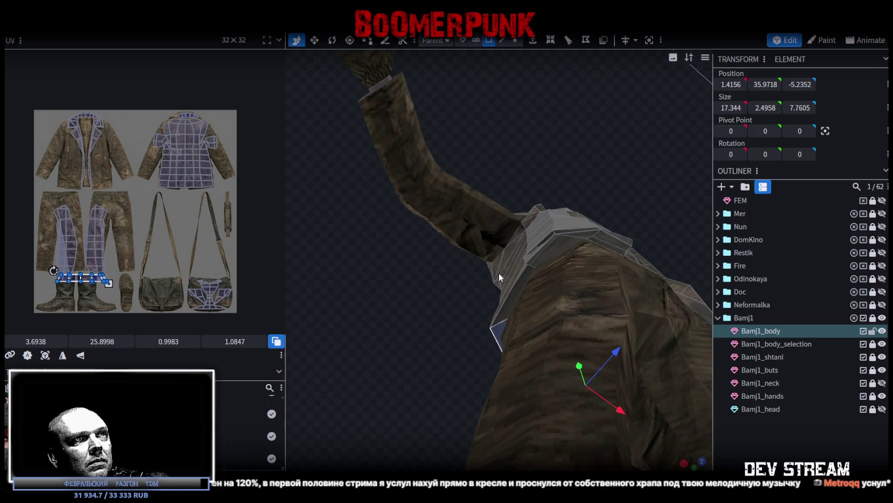
{"action": "left_click", "coordinate": [519, 278], "text": "shift"}
- Move the strip's UVs from the boot onto the satchel bag's top flap
{"action": "scroll", "coordinate": [112, 280], "scroll_direction": "up", "scroll_amount": 3}
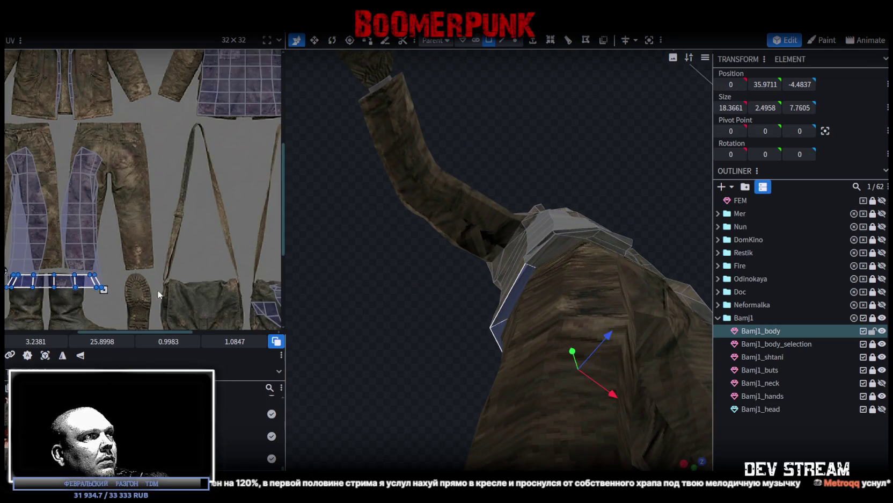
{"action": "scroll", "coordinate": [110, 217], "scroll_direction": "down", "scroll_amount": 2}
{"action": "left_click_drag", "start_coordinate": [54, 214], "coordinate": [243, 243]}
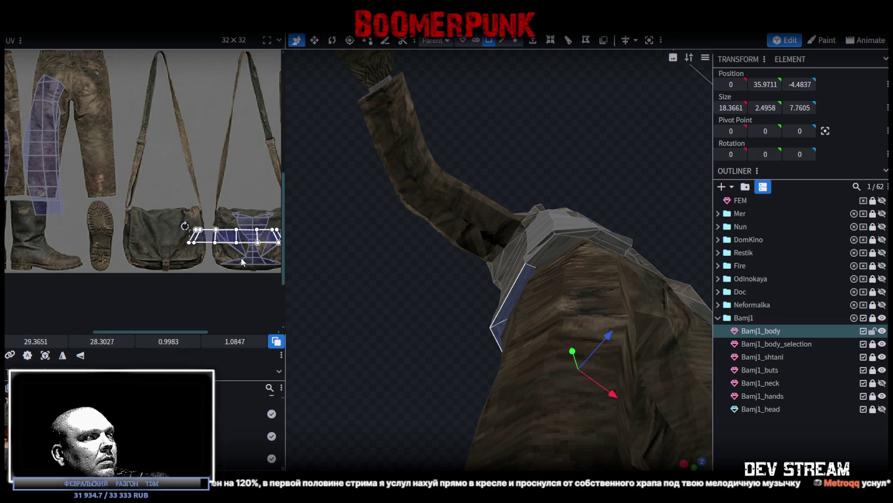
{"action": "scroll", "coordinate": [244, 244], "scroll_direction": "up", "scroll_amount": 2}
{"action": "scroll", "coordinate": [145, 243], "scroll_direction": "up", "scroll_amount": 2}
{"action": "mouse_move", "coordinate": [146, 244]}
{"action": "left_mouse_down"}
{"action": "mouse_move", "coordinate": [170, 222]}
{"action": "mouse_move", "coordinate": [191, 229]}
{"action": "left_mouse_up"}
{"action": "left_click_drag", "start_coordinate": [91, 219], "coordinate": [95, 212]}
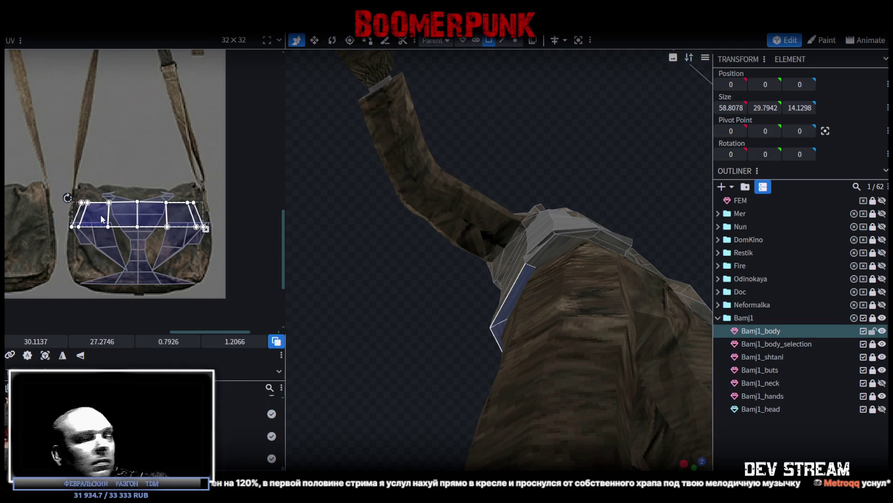
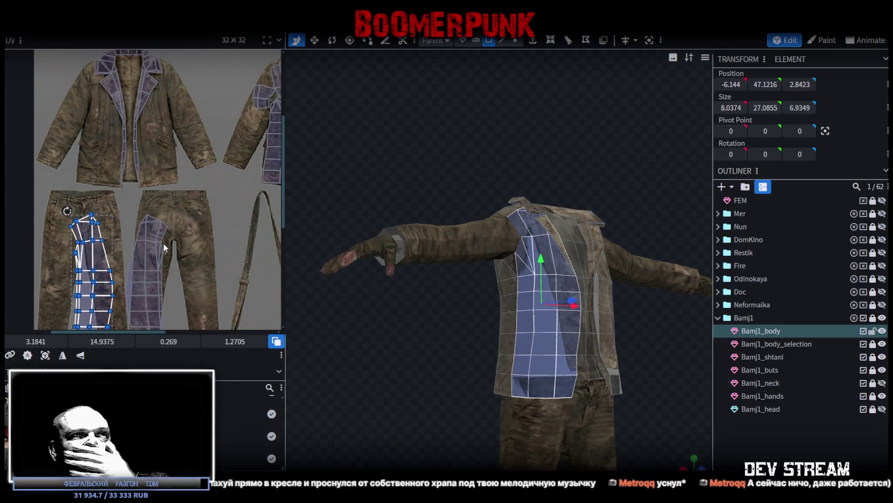
- Select both trouser-leg UV islands and split them into a separate mesh with Split Mesh
{"action": "left_click_drag", "start_coordinate": [109, 256], "coordinate": [122, 121]}
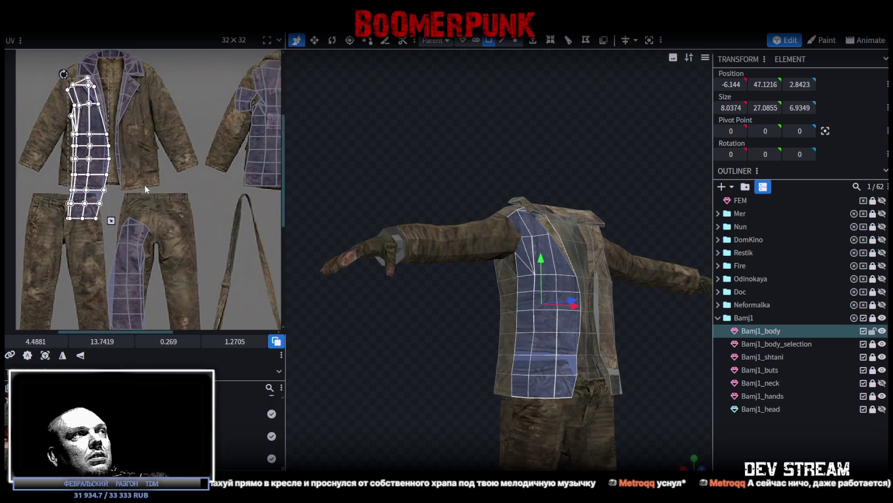
{"action": "left_click_drag", "start_coordinate": [105, 178], "coordinate": [82, 305]}
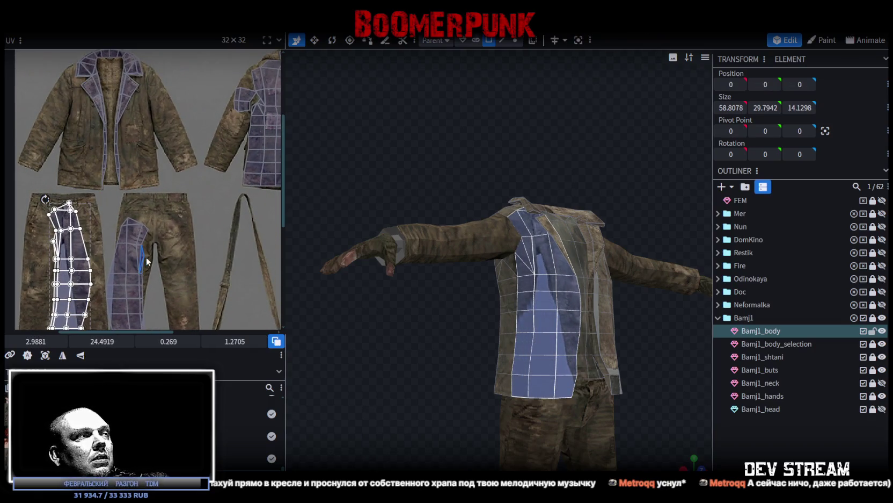
{"action": "scroll", "coordinate": [148, 265], "scroll_direction": "down", "scroll_amount": 3}
{"action": "left_click_drag", "start_coordinate": [160, 284], "coordinate": [80, 190]}
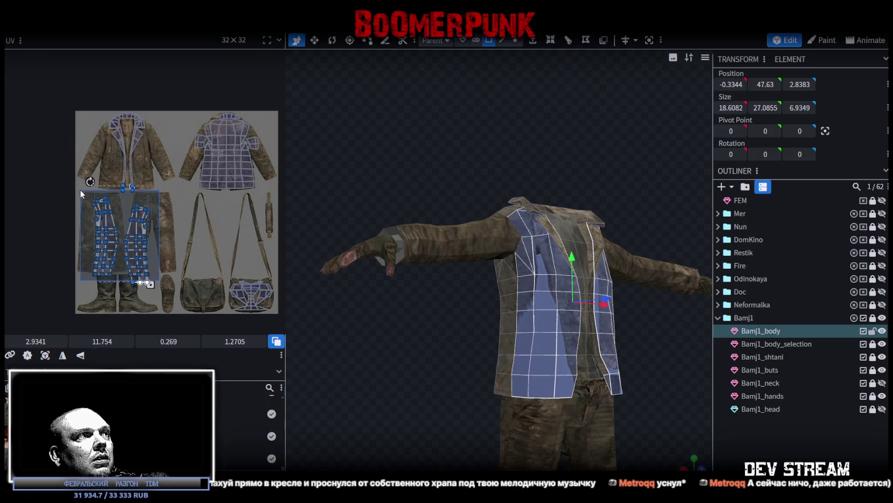
{"action": "right_click", "coordinate": [542, 305]}
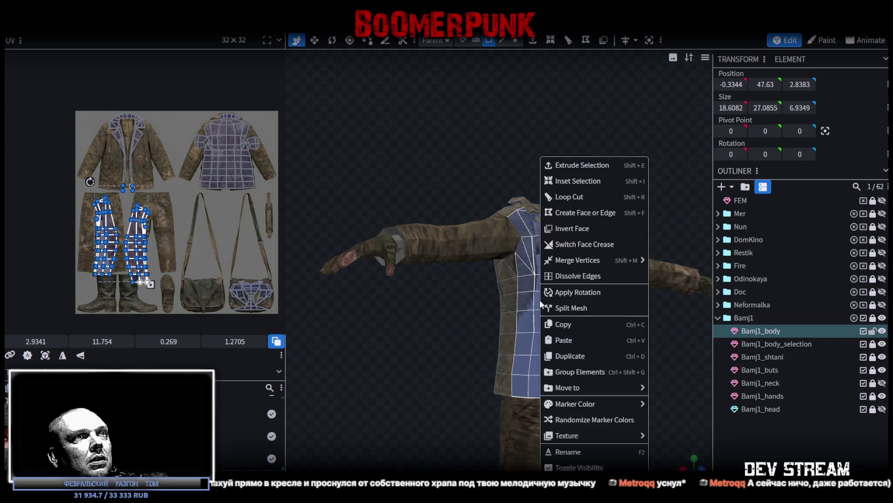
{"action": "left_click", "coordinate": [578, 309]}
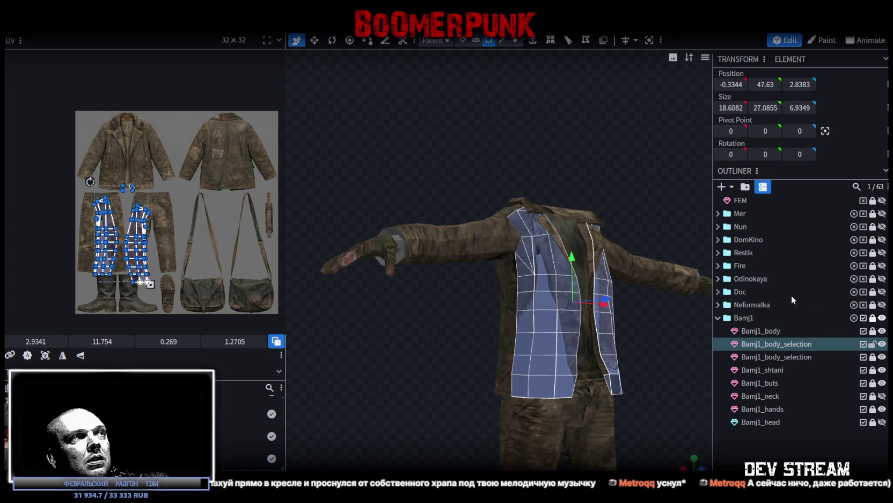
- Select a small group of faces in the UV layout of the new element
{"action": "scroll", "coordinate": [144, 164], "scroll_direction": "up", "scroll_amount": 2}
{"action": "scroll", "coordinate": [145, 167], "scroll_direction": "up", "scroll_amount": 3}
{"action": "mouse_move", "coordinate": [455, 373]}
{"action": "left_mouse_down"}
{"action": "mouse_move", "coordinate": [392, 296]}
{"action": "mouse_move", "coordinate": [415, 251]}
{"action": "left_mouse_up"}
- Turn the model toward the jacket front and select the right panel's whole trouser-leg UV strip
{"action": "scroll", "coordinate": [78, 203], "scroll_direction": "up", "scroll_amount": 1}
{"action": "left_click_drag", "start_coordinate": [52, 186], "coordinate": [141, 234]}
{"action": "scroll", "coordinate": [83, 213], "scroll_direction": "up", "scroll_amount": 4}
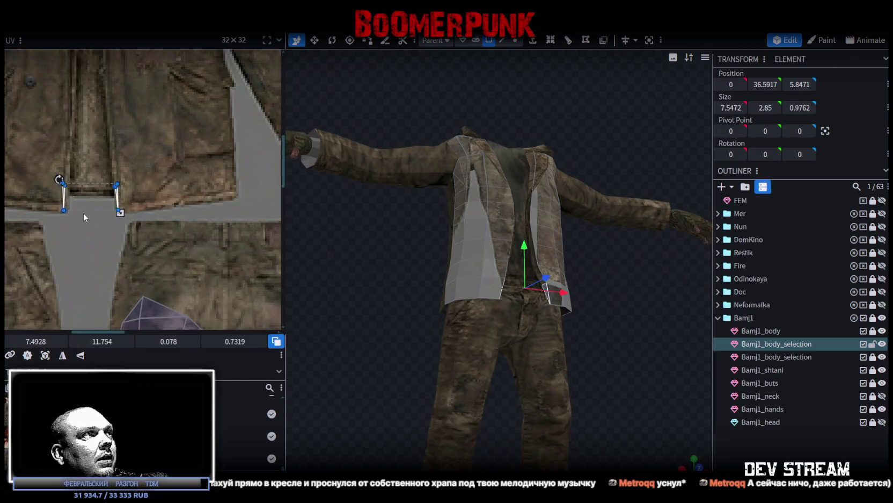
{"action": "scroll", "coordinate": [83, 213], "scroll_direction": "up", "scroll_amount": 2}
{"action": "mouse_move", "coordinate": [365, 312]}
{"action": "left_mouse_down"}
{"action": "mouse_move", "coordinate": [319, 284]}
{"action": "mouse_move", "coordinate": [276, 297]}
{"action": "mouse_move", "coordinate": [338, 340]}
{"action": "mouse_move", "coordinate": [360, 343]}
{"action": "left_mouse_up"}
{"action": "scroll", "coordinate": [105, 256], "scroll_direction": "down", "scroll_amount": 3}
{"action": "scroll", "coordinate": [177, 179], "scroll_direction": "down", "scroll_amount": 1}
{"action": "scroll", "coordinate": [178, 178], "scroll_direction": "down", "scroll_amount": 3}
{"action": "scroll", "coordinate": [170, 170], "scroll_direction": "down", "scroll_amount": 1}
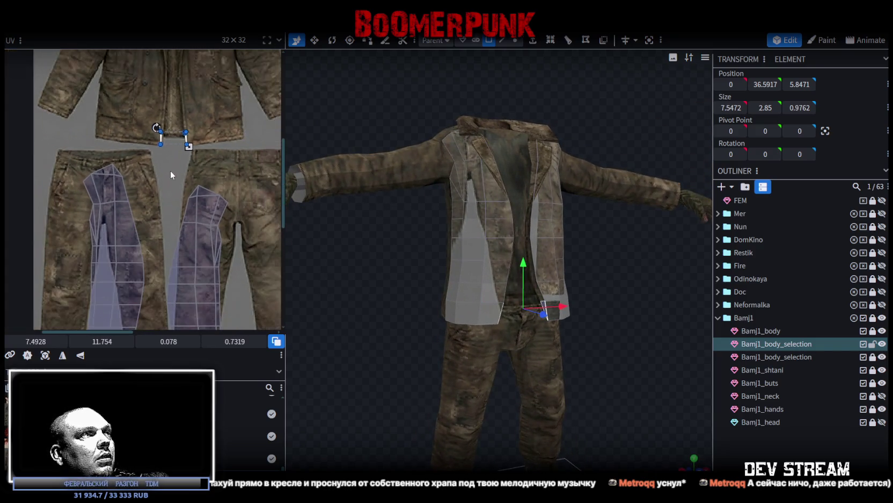
{"action": "scroll", "coordinate": [177, 171], "scroll_direction": "down", "scroll_amount": 1}
{"action": "left_click_drag", "start_coordinate": [221, 181], "coordinate": [175, 339]}
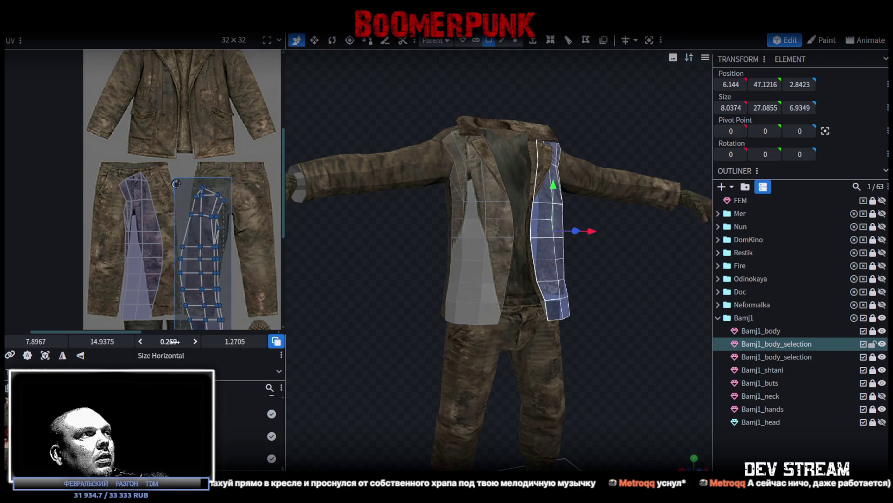
{"action": "middle_click_drag", "start_coordinate": [248, 241], "coordinate": [229, 205]}
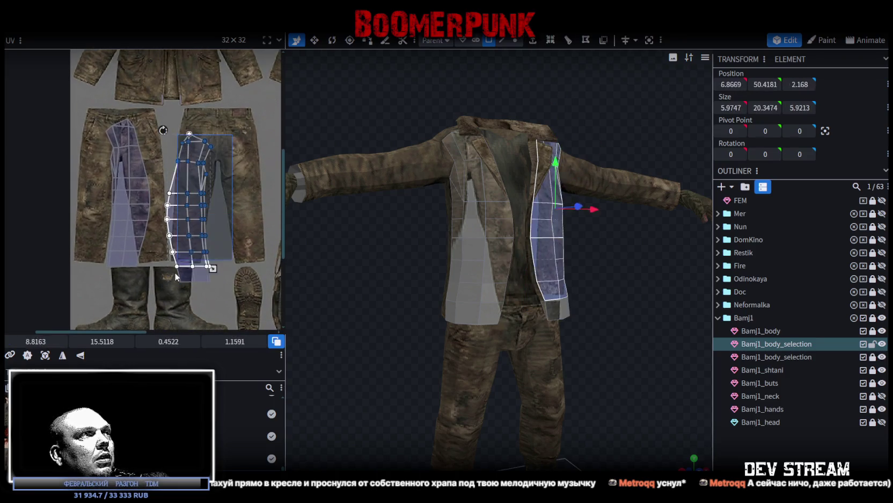
- Place the UV island over the jacket front texture and shrink it slightly
{"action": "left_click_drag", "start_coordinate": [188, 234], "coordinate": [212, 132]}
{"action": "middle_click_drag", "start_coordinate": [212, 133], "coordinate": [196, 241]}
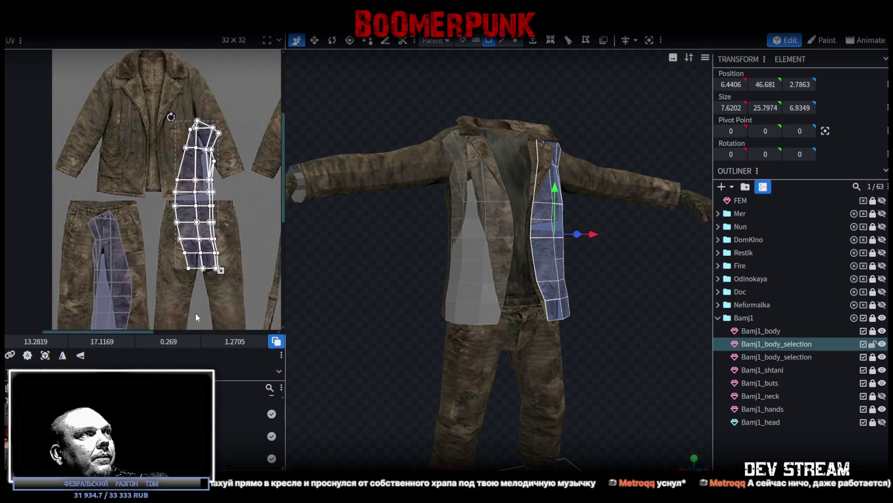
{"action": "left_click_drag", "start_coordinate": [188, 200], "coordinate": [167, 135]}
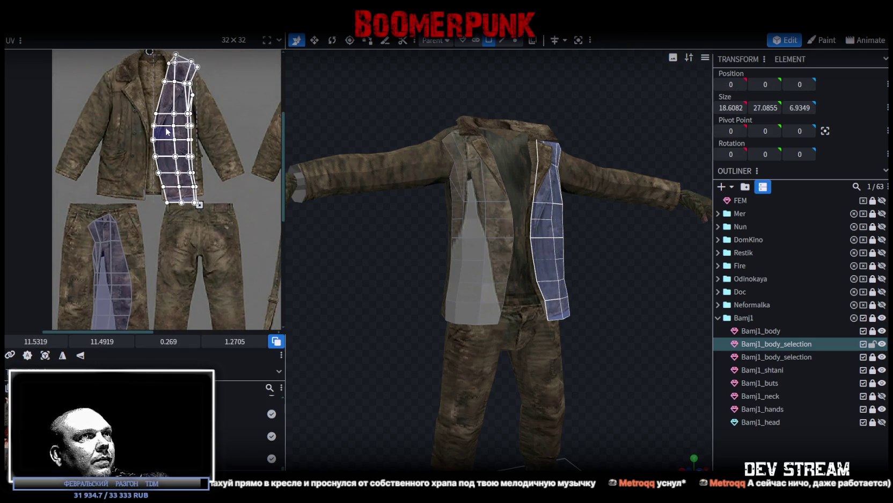
{"action": "left_click_drag", "start_coordinate": [200, 209], "coordinate": [183, 177]}
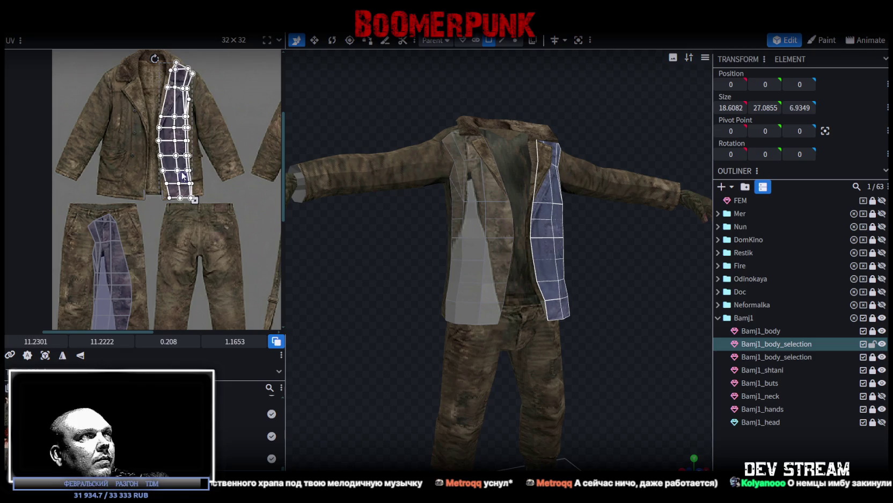
- Refine the island's fit: shift it left and down, shrink it further, nudge it right
{"action": "scroll", "coordinate": [190, 140], "scroll_direction": "up", "scroll_amount": 3}
{"action": "scroll", "coordinate": [188, 190], "scroll_direction": "up", "scroll_amount": 1}
{"action": "scroll", "coordinate": [189, 190], "scroll_direction": "up", "scroll_amount": 1}
{"action": "mouse_move", "coordinate": [386, 258]}
{"action": "left_mouse_down"}
{"action": "mouse_move", "coordinate": [467, 318]}
{"action": "mouse_move", "coordinate": [343, 226]}
{"action": "left_mouse_up"}
{"action": "scroll", "coordinate": [199, 79], "scroll_direction": "up", "scroll_amount": 2}
{"action": "scroll", "coordinate": [213, 105], "scroll_direction": "down", "scroll_amount": 1}
{"action": "scroll", "coordinate": [234, 145], "scroll_direction": "down", "scroll_amount": 2}
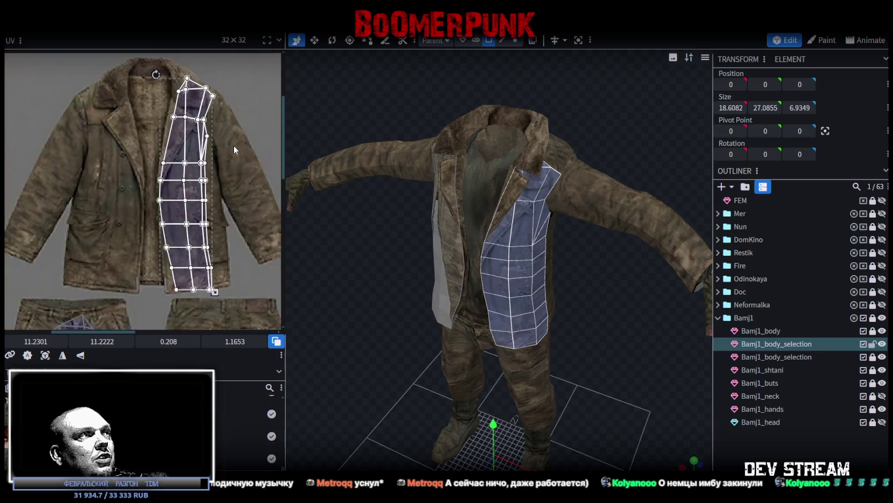
{"action": "scroll", "coordinate": [215, 124], "scroll_direction": "down", "scroll_amount": 1}
{"action": "left_click_drag", "start_coordinate": [177, 129], "coordinate": [173, 149]}
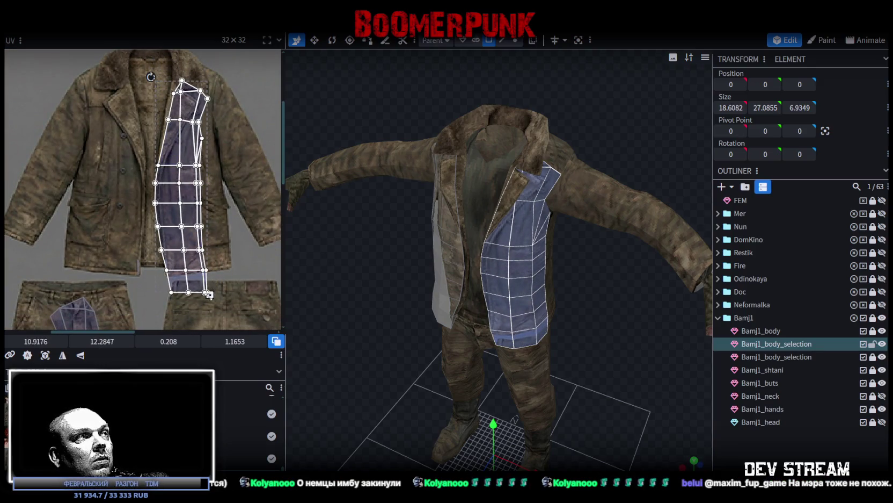
{"action": "left_click_drag", "start_coordinate": [209, 295], "coordinate": [204, 271]}
{"action": "left_click_drag", "start_coordinate": [170, 232], "coordinate": [180, 241]}
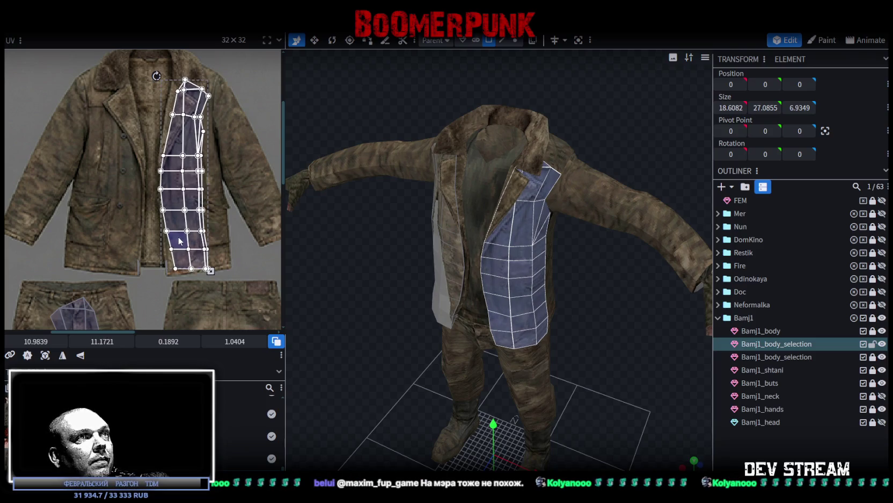
- Select a single face at the top of the panel
{"action": "scroll", "coordinate": [191, 107], "scroll_direction": "up", "scroll_amount": 2}
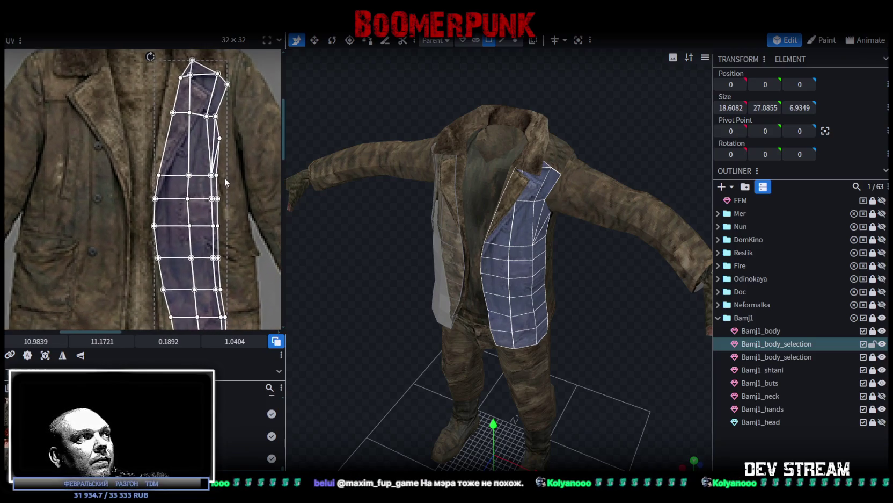
{"action": "scroll", "coordinate": [225, 178], "scroll_direction": "up", "scroll_amount": 3}
{"action": "left_click", "coordinate": [160, 192]}
- Adjust a panel UV vertex, then pull the bottom faces' left corners outward
{"action": "mouse_move", "coordinate": [155, 187]}
{"action": "left_mouse_down"}
{"action": "mouse_move", "coordinate": [144, 184]}
{"action": "mouse_move", "coordinate": [163, 188]}
{"action": "left_mouse_up"}
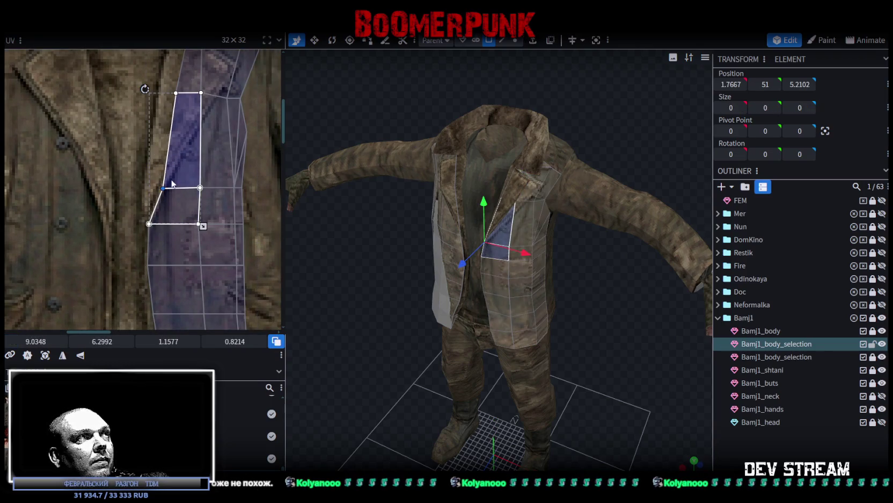
{"action": "middle_click_drag", "start_coordinate": [240, 85], "coordinate": [197, 123]}
{"action": "scroll", "coordinate": [244, 154], "scroll_direction": "down", "scroll_amount": 3}
{"action": "middle_click_drag", "start_coordinate": [244, 154], "coordinate": [203, 60]}
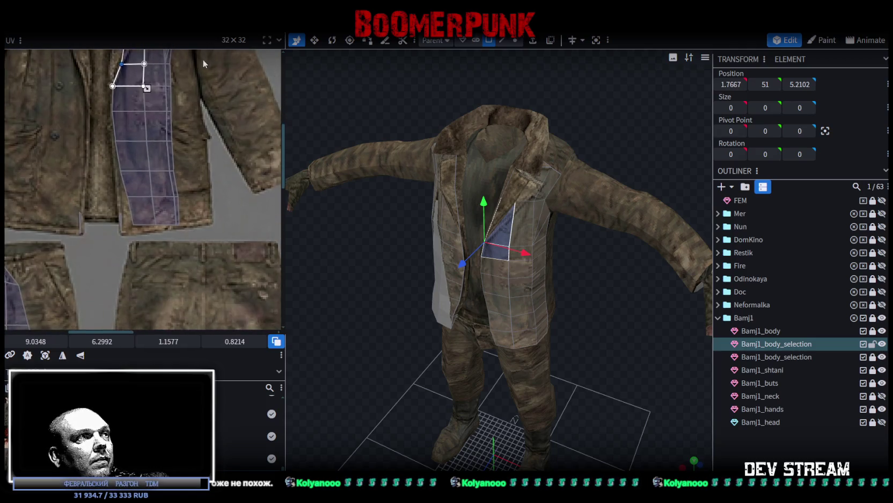
{"action": "scroll", "coordinate": [190, 218], "scroll_direction": "up", "scroll_amount": 3}
{"action": "middle_click_drag", "start_coordinate": [190, 218], "coordinate": [217, 185]}
{"action": "left_click", "coordinate": [108, 196]}
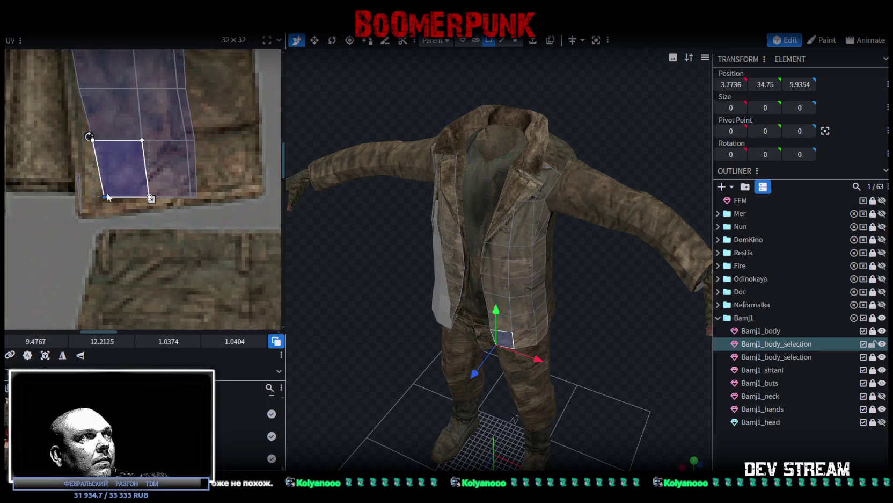
{"action": "left_click_drag", "start_coordinate": [99, 204], "coordinate": [81, 213]}
{"action": "left_click", "coordinate": [91, 140]}
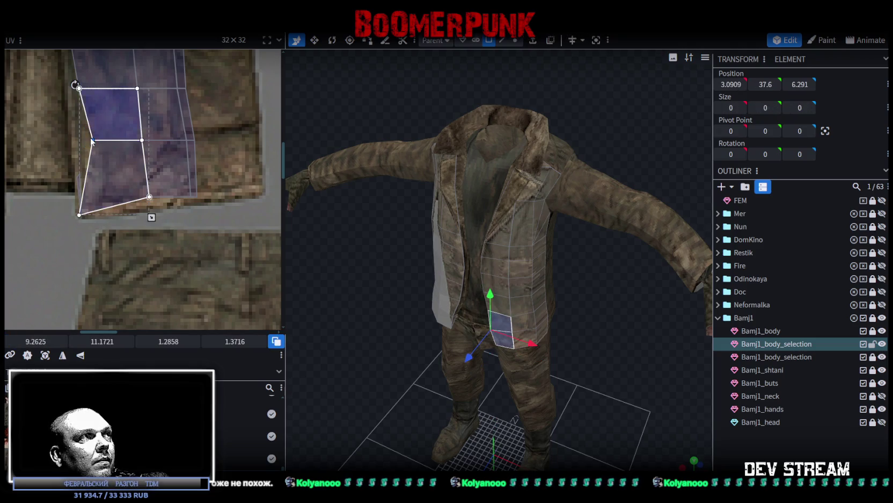
{"action": "left_click_drag", "start_coordinate": [92, 140], "coordinate": [73, 141]}
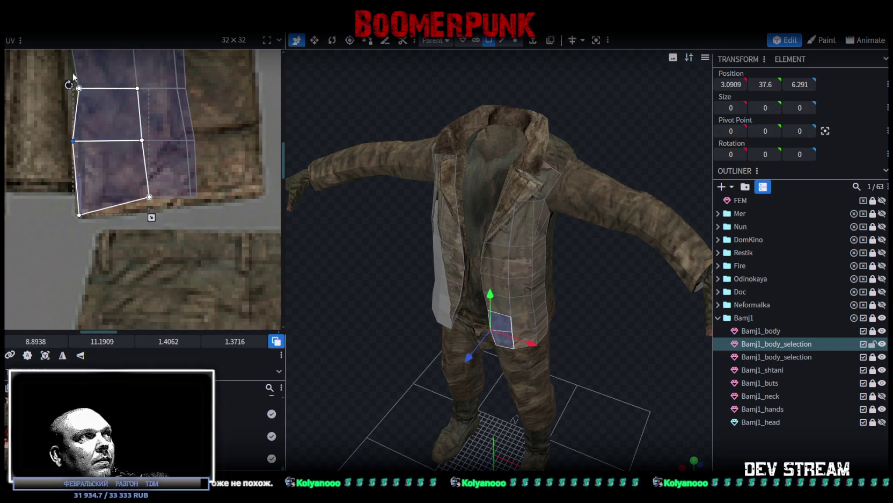
- Widen a lower panel face by moving its bottom UV vertex to the right
{"action": "left_click", "coordinate": [84, 89]}
{"action": "left_click_drag", "start_coordinate": [56, 76], "coordinate": [94, 93]}
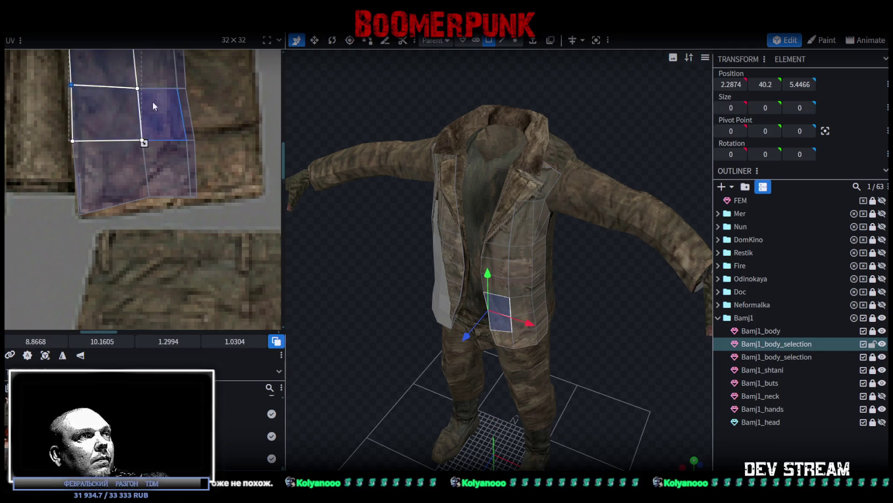
{"action": "scroll", "coordinate": [126, 157], "scroll_direction": "right", "scroll_amount": 3}
{"action": "scroll", "coordinate": [103, 203], "scroll_direction": "down", "scroll_amount": 3}
{"action": "left_click", "coordinate": [96, 190]}
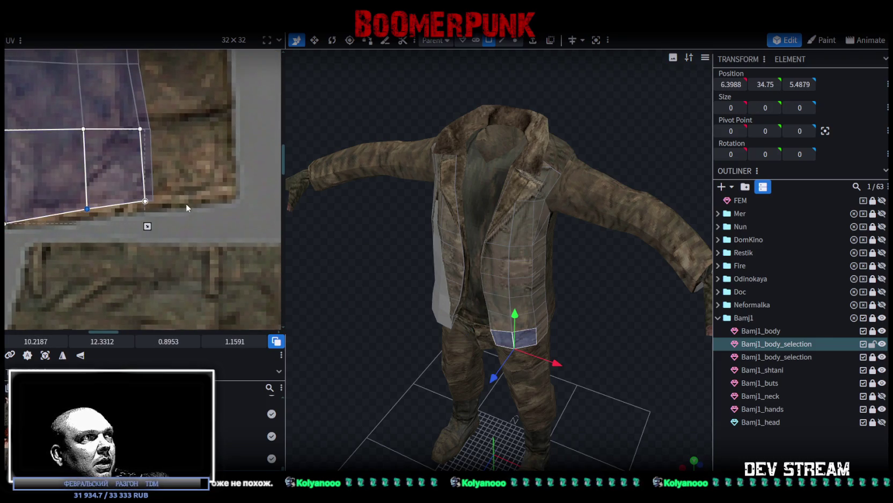
{"action": "left_click", "coordinate": [154, 201]}
{"action": "left_click_drag", "start_coordinate": [155, 199], "coordinate": [231, 192]}
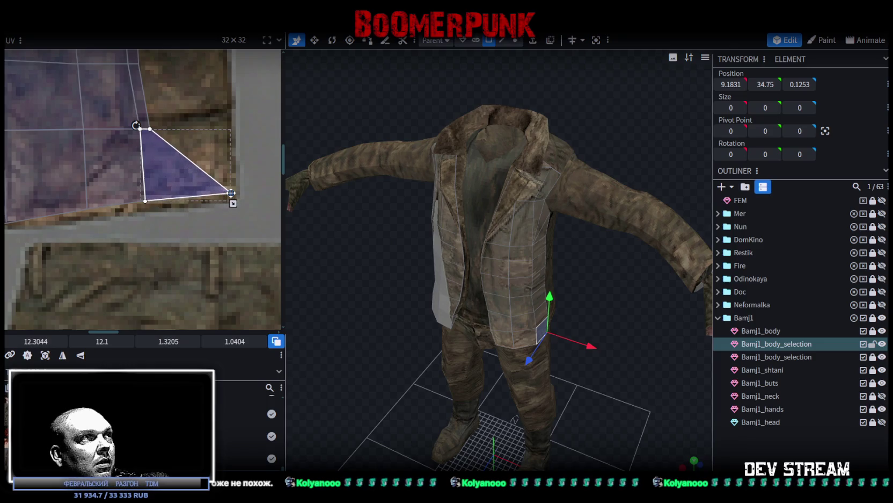
- Widen a thin face along the upper panel edge to the right
{"action": "scroll", "coordinate": [204, 139], "scroll_direction": "up", "scroll_amount": 2}
{"action": "mouse_move", "coordinate": [167, 188]}
{"action": "left_mouse_down"}
{"action": "mouse_move", "coordinate": [127, 218]}
{"action": "mouse_move", "coordinate": [209, 187]}
{"action": "left_mouse_up"}
{"action": "scroll", "coordinate": [149, 210], "scroll_direction": "up", "scroll_amount": 3}
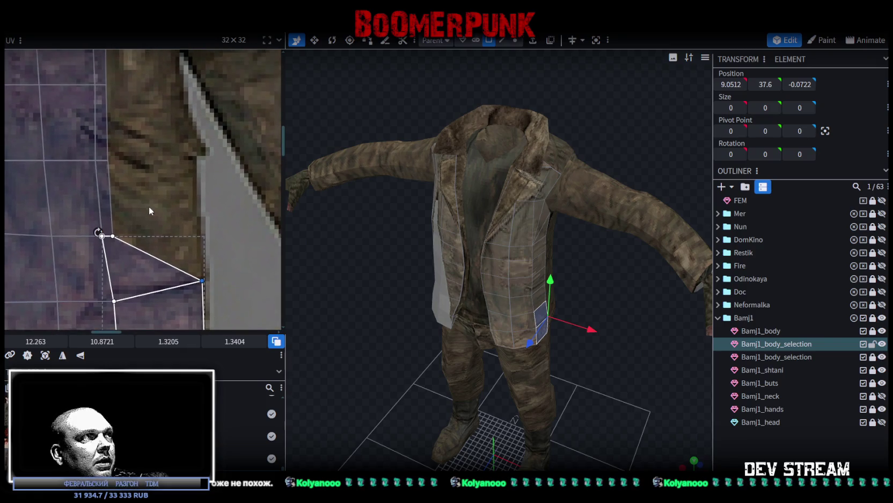
{"action": "mouse_move", "coordinate": [132, 240]}
{"action": "left_mouse_down"}
{"action": "mouse_move", "coordinate": [103, 160]}
{"action": "mouse_move", "coordinate": [191, 147]}
{"action": "left_mouse_up"}
{"action": "middle_click_drag", "start_coordinate": [169, 88], "coordinate": [184, 242]}
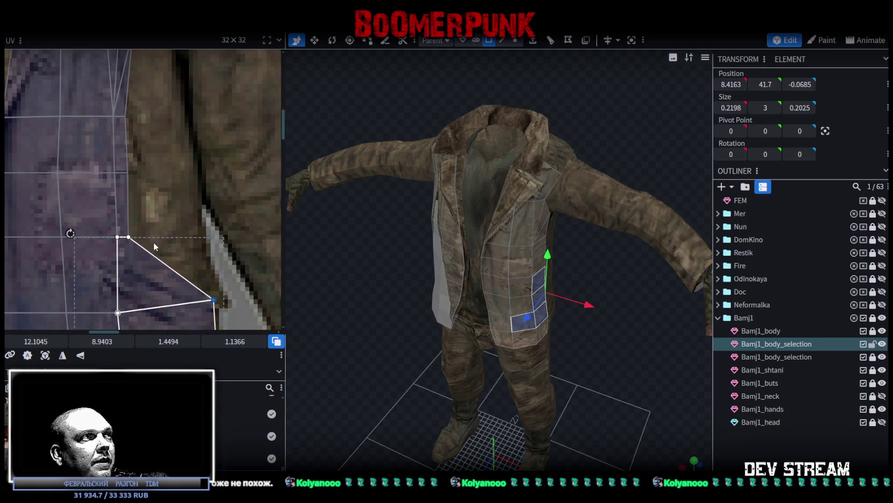
{"action": "left_click", "coordinate": [125, 141]}
{"action": "left_click", "coordinate": [121, 116]}
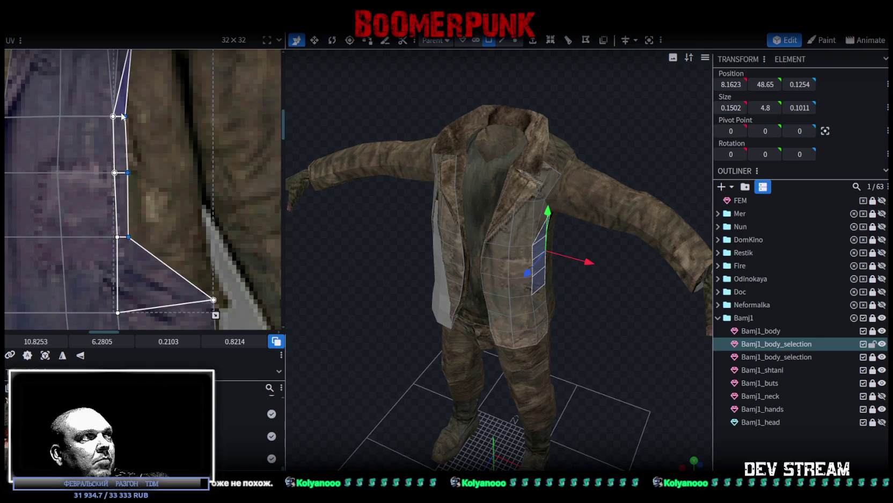
{"action": "left_click_drag", "start_coordinate": [126, 116], "coordinate": [196, 120]}
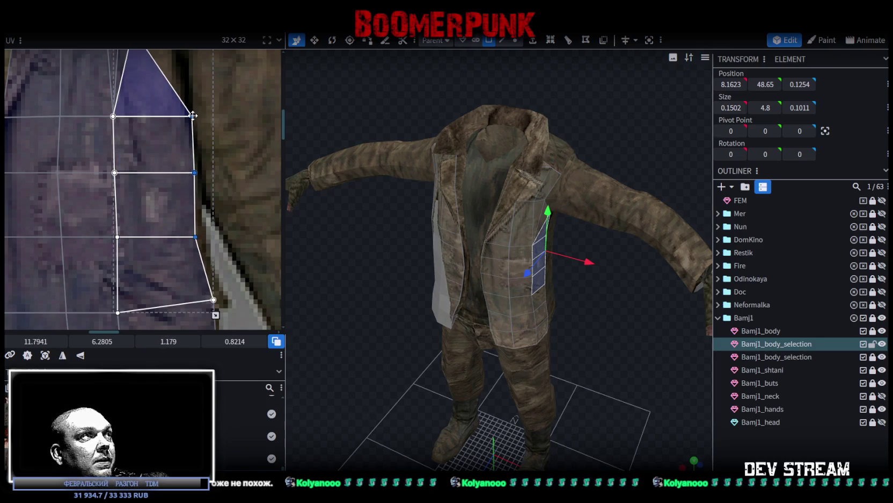
- Pull the shoulder-seam face onto the coat texture and shift the faces below the collar right and down
{"action": "middle_click_drag", "start_coordinate": [195, 120], "coordinate": [176, 298]}
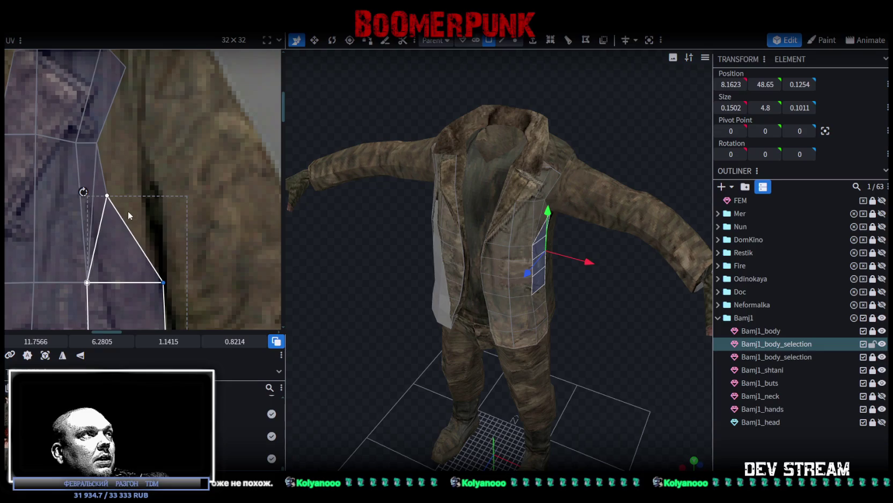
{"action": "left_click", "coordinate": [88, 127]}
{"action": "left_click_drag", "start_coordinate": [88, 126], "coordinate": [132, 140]}
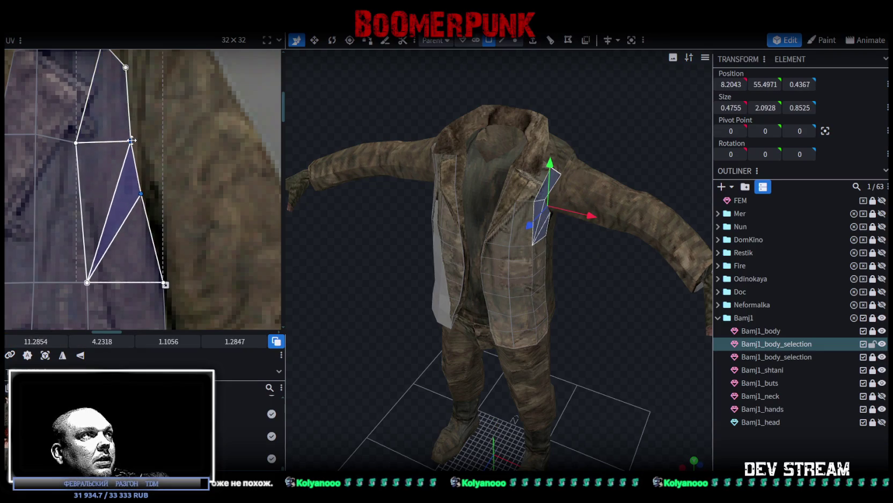
{"action": "middle_click_drag", "start_coordinate": [186, 123], "coordinate": [186, 189]}
{"action": "left_click", "coordinate": [125, 207]}
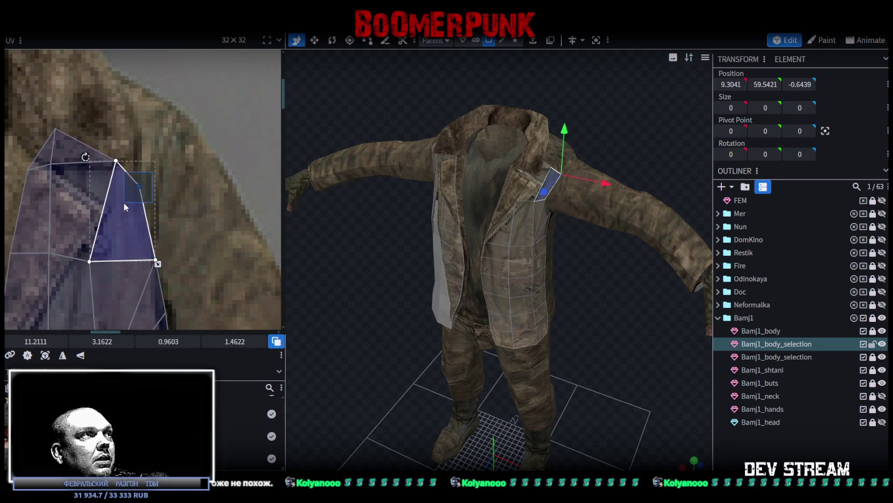
{"action": "left_click_drag", "start_coordinate": [140, 186], "coordinate": [164, 183]}
{"action": "scroll", "coordinate": [165, 183], "scroll_direction": "down", "scroll_amount": 2}
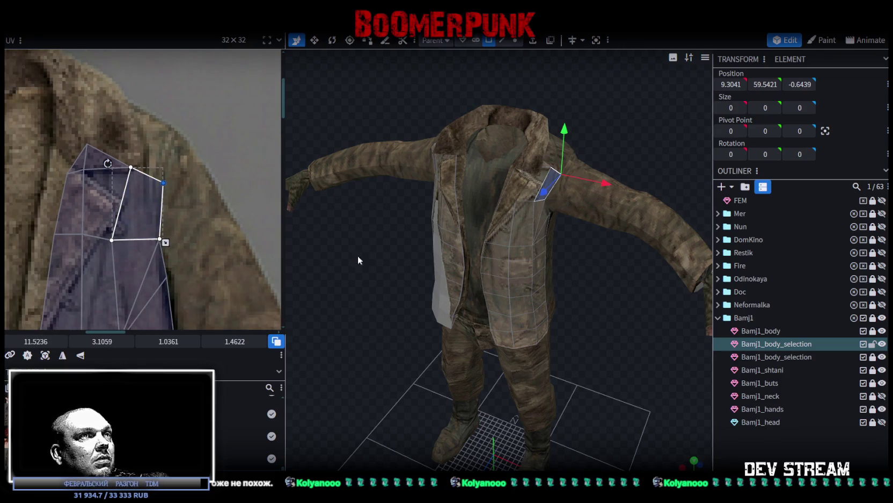
{"action": "left_click_drag", "start_coordinate": [359, 260], "coordinate": [384, 282]}
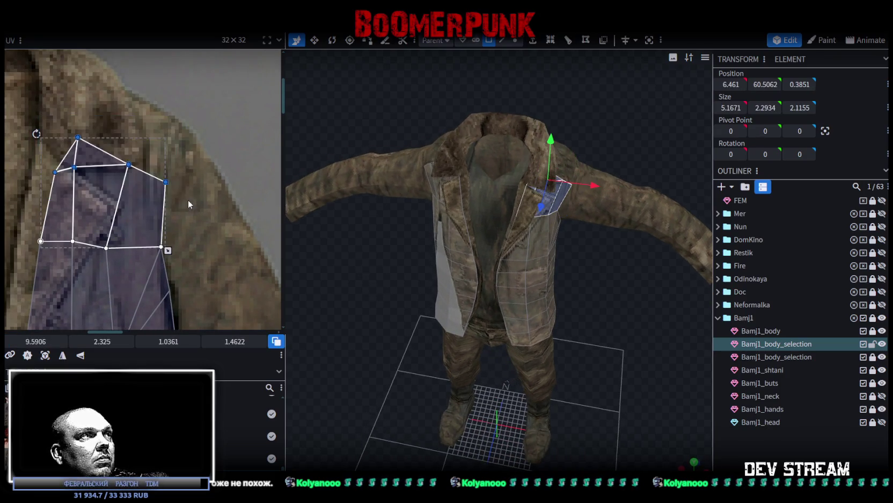
{"action": "left_click_drag", "start_coordinate": [168, 183], "coordinate": [188, 189]}
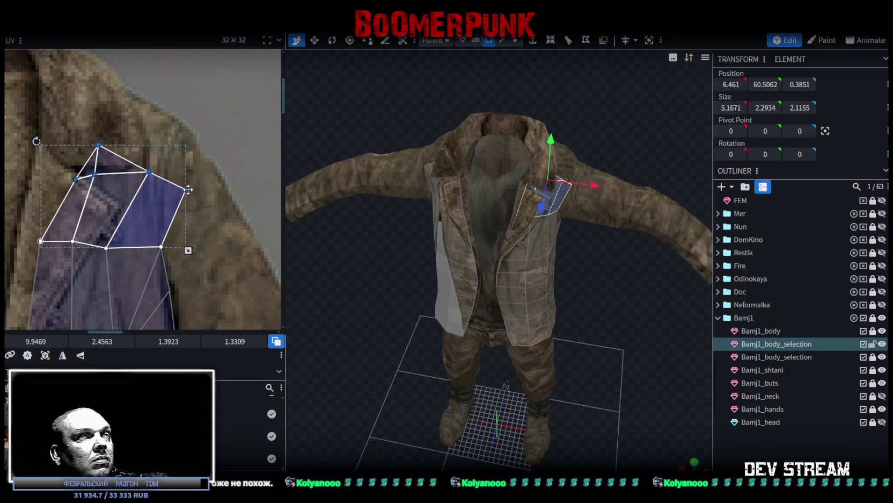
- From a frontal view, select the chest faces and move one chest UV vertex up and right
{"action": "left_click", "coordinate": [610, 310]}
{"action": "left_click_drag", "start_coordinate": [610, 310], "coordinate": [558, 226]}
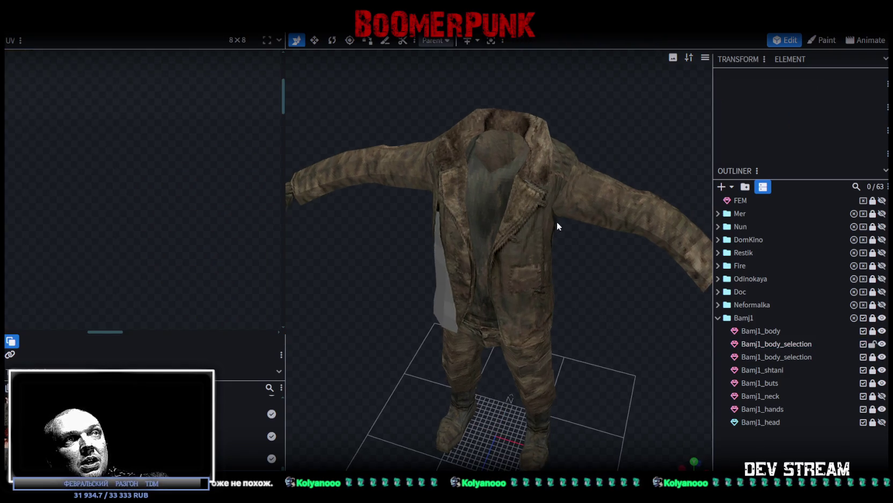
{"action": "left_click", "coordinate": [544, 192]}
{"action": "mouse_move", "coordinate": [73, 151]}
{"action": "left_mouse_down"}
{"action": "mouse_move", "coordinate": [213, 209]}
{"action": "mouse_move", "coordinate": [207, 194]}
{"action": "left_mouse_up"}
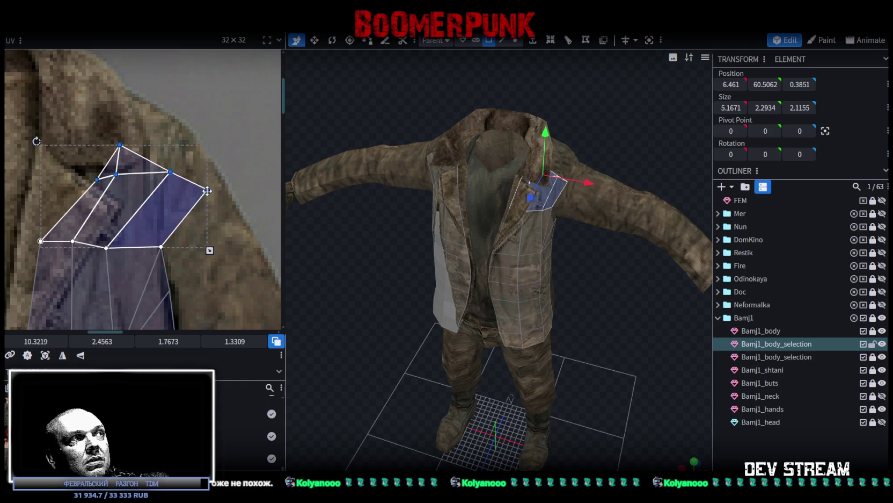
{"action": "left_click", "coordinate": [173, 251]}
{"action": "left_click", "coordinate": [167, 250]}
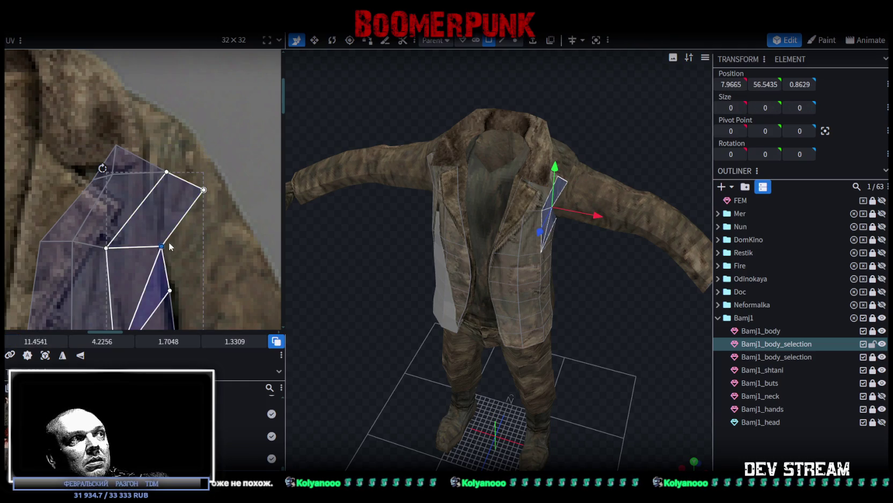
{"action": "left_click_drag", "start_coordinate": [169, 243], "coordinate": [178, 237]}
- Raise the row of UV vertices across the chest up and to the right
{"action": "scroll", "coordinate": [206, 320], "scroll_direction": "down", "scroll_amount": 3}
{"action": "left_click", "coordinate": [172, 199]}
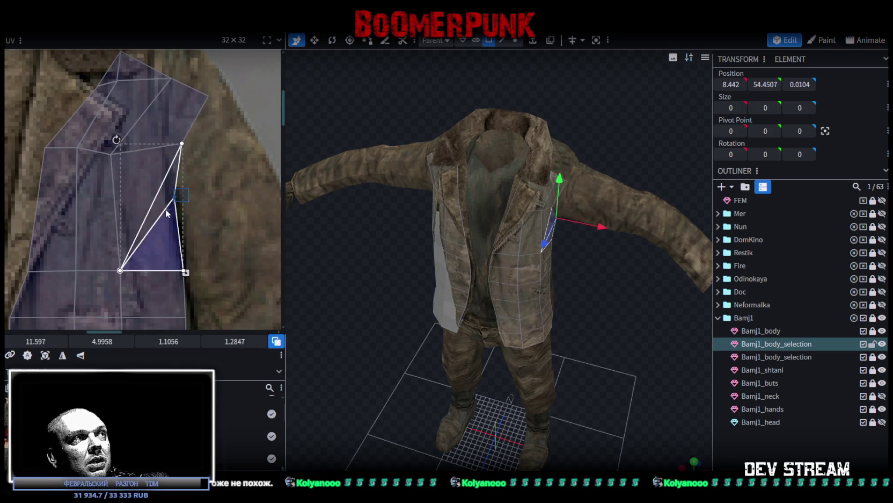
{"action": "middle_click_drag", "start_coordinate": [178, 220], "coordinate": [253, 223]}
{"action": "left_click", "coordinate": [133, 161]}
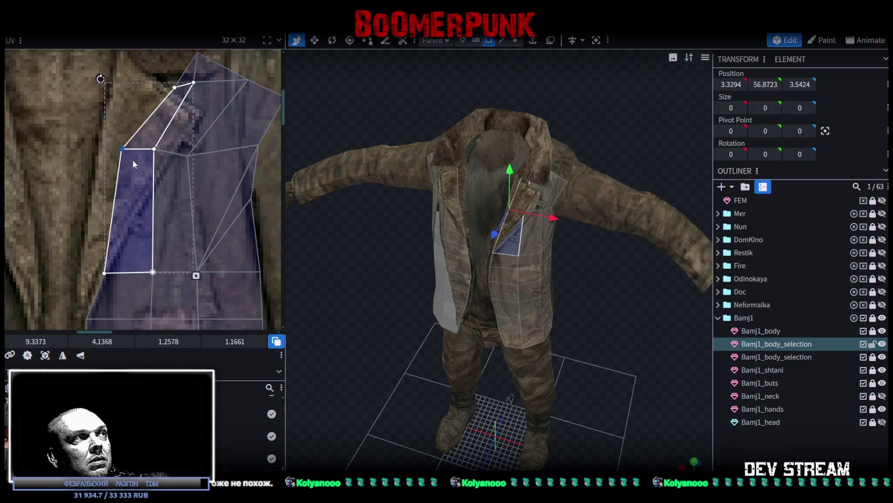
{"action": "left_click", "coordinate": [217, 157]}
{"action": "left_click_drag", "start_coordinate": [217, 157], "coordinate": [228, 145]}
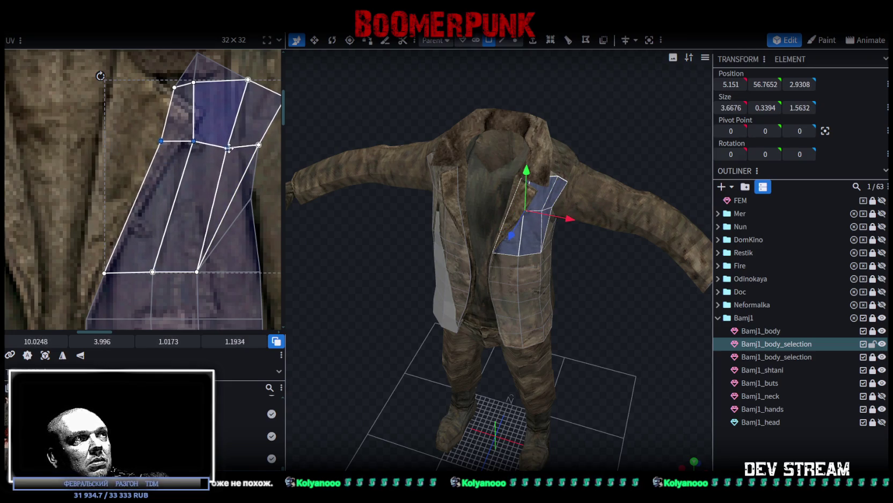
- Slide the collar face's top and left UV vertices right, then deselect and face the jacket front
{"action": "middle_click_drag", "start_coordinate": [228, 170], "coordinate": [213, 193]}
{"action": "left_click", "coordinate": [140, 151]}
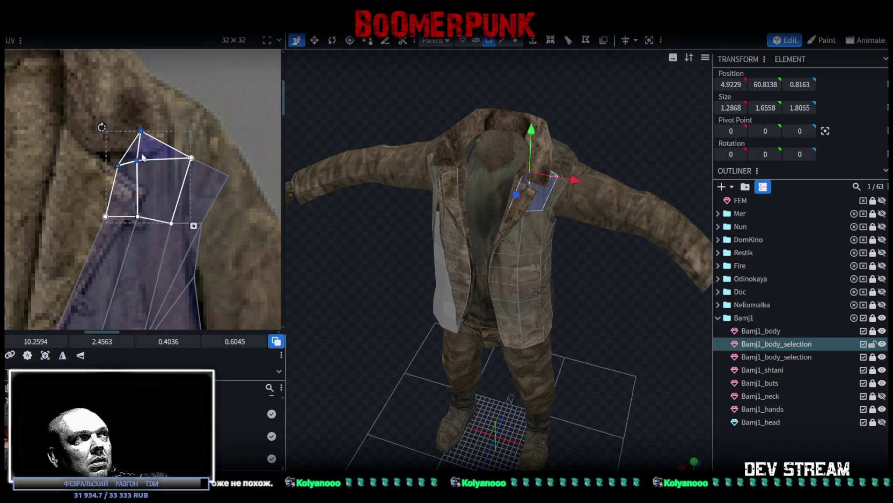
{"action": "mouse_move", "coordinate": [137, 161]}
{"action": "left_mouse_down"}
{"action": "mouse_move", "coordinate": [164, 157]}
{"action": "mouse_move", "coordinate": [153, 158]}
{"action": "left_mouse_up"}
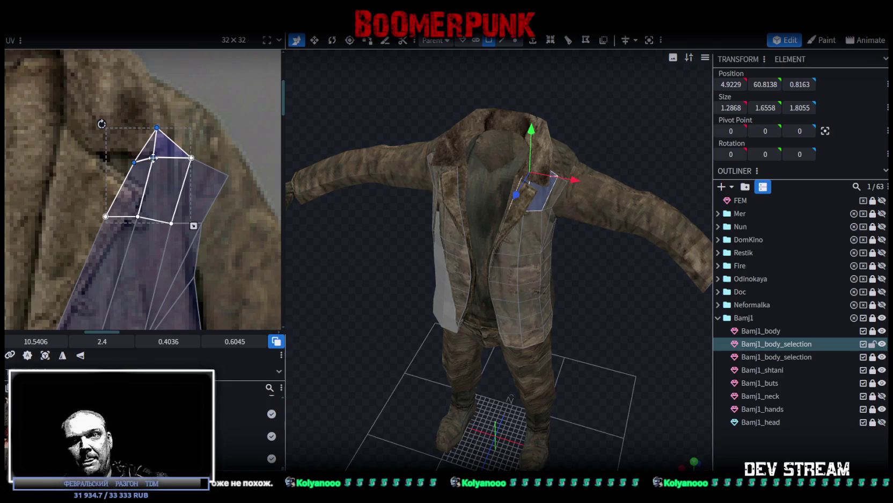
{"action": "left_click_drag", "start_coordinate": [545, 307], "coordinate": [523, 305]}
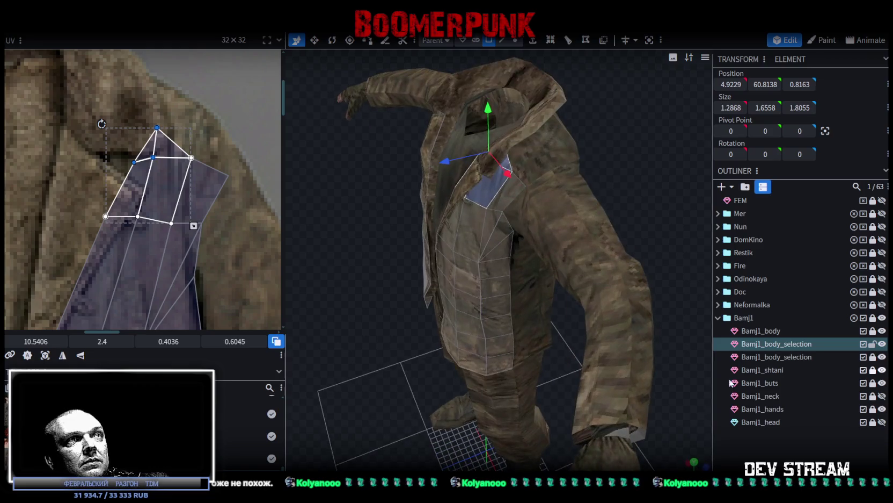
{"action": "left_click", "coordinate": [342, 295]}
{"action": "mouse_move", "coordinate": [342, 296]}
{"action": "left_mouse_down"}
{"action": "mouse_move", "coordinate": [415, 241]}
{"action": "mouse_move", "coordinate": [424, 243]}
{"action": "mouse_move", "coordinate": [323, 274]}
{"action": "mouse_move", "coordinate": [458, 271]}
{"action": "left_mouse_up"}
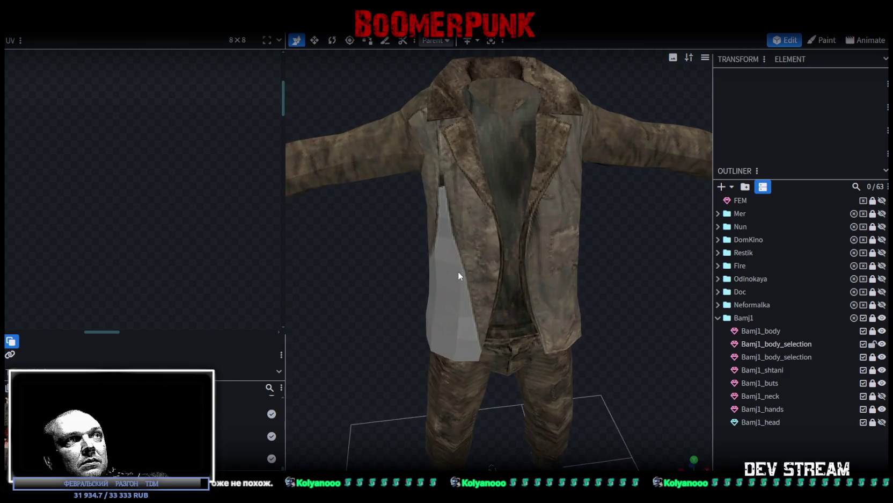
- Move the left front panel's UV island from the trousers onto the jacket front strip, shrink it, and nudge it right
{"action": "left_click", "coordinate": [469, 237]}
{"action": "scroll", "coordinate": [127, 281], "scroll_direction": "down", "scroll_amount": 2}
{"action": "scroll", "coordinate": [115, 295], "scroll_direction": "down", "scroll_amount": 2}
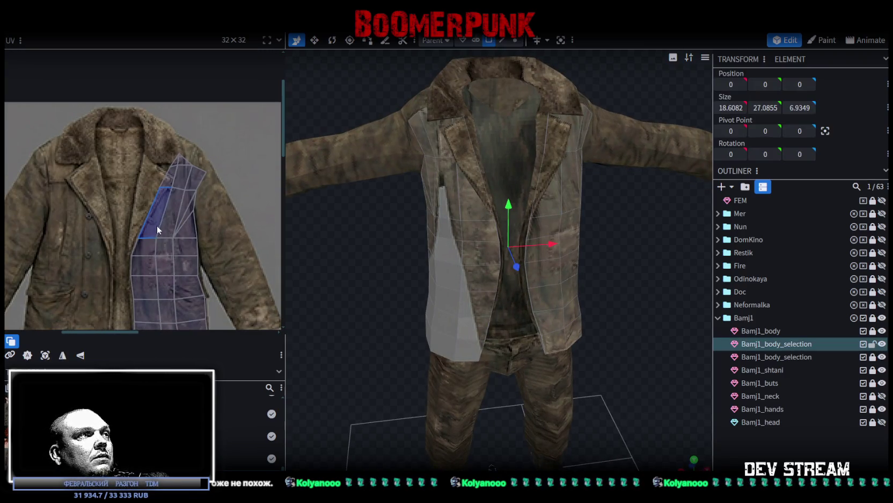
{"action": "scroll", "coordinate": [157, 225], "scroll_direction": "down", "scroll_amount": 2}
{"action": "scroll", "coordinate": [182, 213], "scroll_direction": "down", "scroll_amount": 1}
{"action": "scroll", "coordinate": [183, 213], "scroll_direction": "down", "scroll_amount": 1}
{"action": "left_click", "coordinate": [159, 295]}
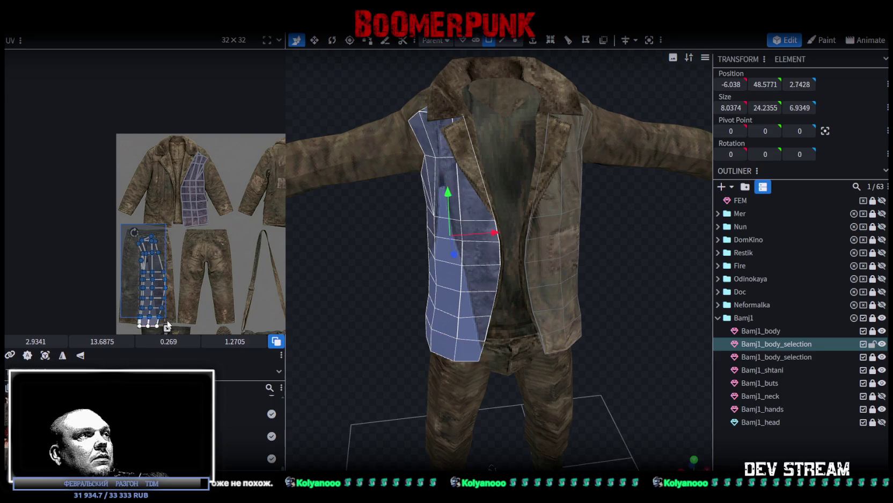
{"action": "left_click_drag", "start_coordinate": [159, 295], "coordinate": [176, 199]}
{"action": "scroll", "coordinate": [177, 247], "scroll_direction": "up", "scroll_amount": 1}
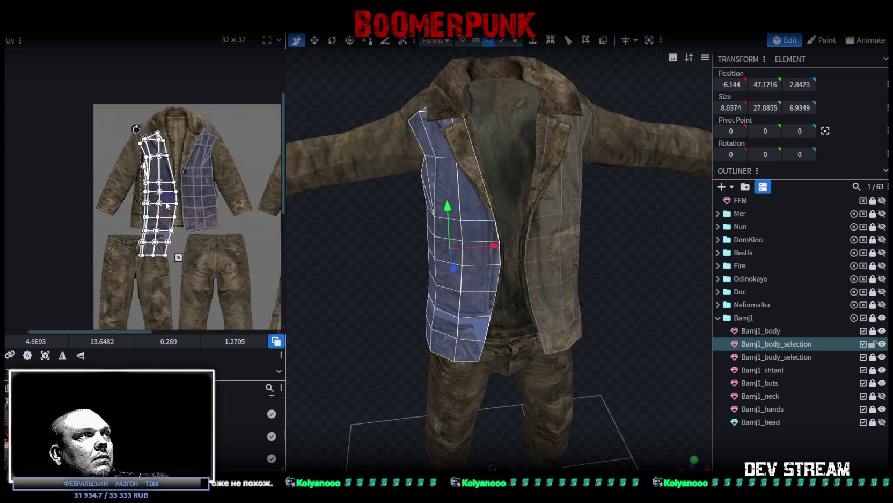
{"action": "scroll", "coordinate": [178, 256], "scroll_direction": "up", "scroll_amount": 3}
{"action": "left_click_drag", "start_coordinate": [187, 294], "coordinate": [165, 244]}
{"action": "mouse_move", "coordinate": [156, 196]}
{"action": "left_mouse_down"}
{"action": "mouse_move", "coordinate": [160, 182]}
{"action": "mouse_move", "coordinate": [139, 186]}
{"action": "left_mouse_up"}
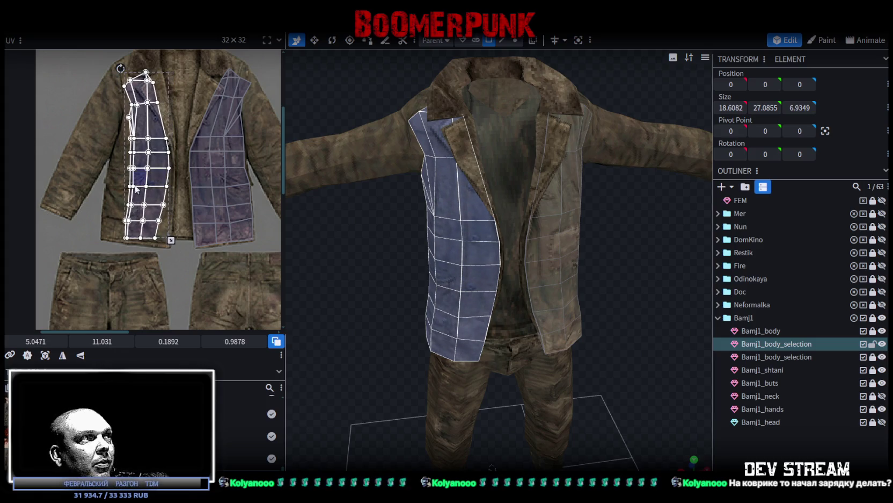
{"action": "scroll", "coordinate": [139, 186], "scroll_direction": "up", "scroll_amount": 3}
- Pull the island's bottom-left UV vertex down-right and move the vertex above it right
{"action": "middle_click_drag", "start_coordinate": [162, 254], "coordinate": [22, 232]}
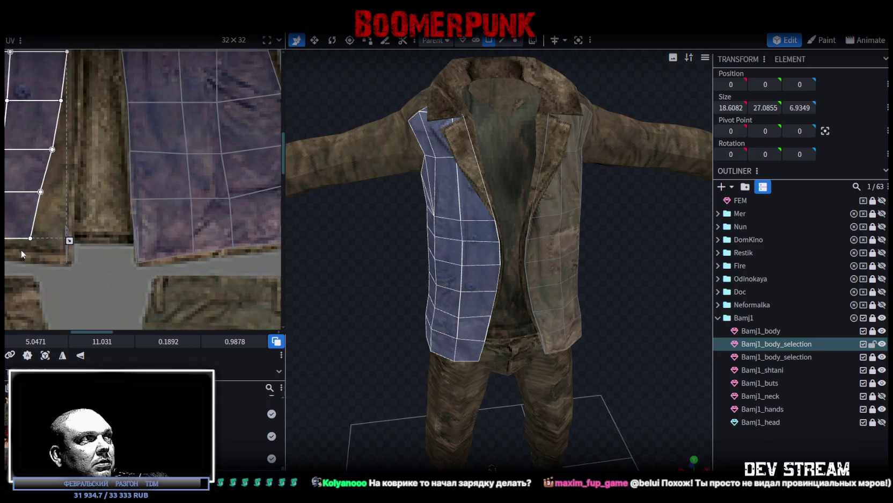
{"action": "left_click", "coordinate": [31, 237]}
{"action": "left_click_drag", "start_coordinate": [31, 238], "coordinate": [69, 263]}
{"action": "left_click", "coordinate": [41, 191]}
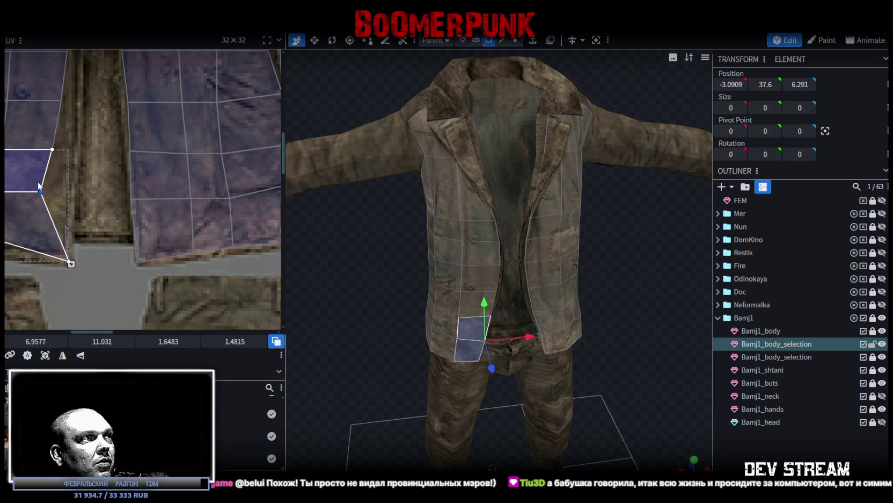
{"action": "left_click_drag", "start_coordinate": [40, 192], "coordinate": [61, 200]}
- Push the pocket-area quad's vertices outward to the right
{"action": "mouse_move", "coordinate": [67, 200]}
{"action": "middle_mouse_down"}
{"action": "mouse_move", "coordinate": [103, 235]}
{"action": "mouse_move", "coordinate": [116, 226]}
{"action": "middle_mouse_up"}
{"action": "left_click", "coordinate": [102, 213]}
{"action": "left_click_drag", "start_coordinate": [103, 213], "coordinate": [122, 220]}
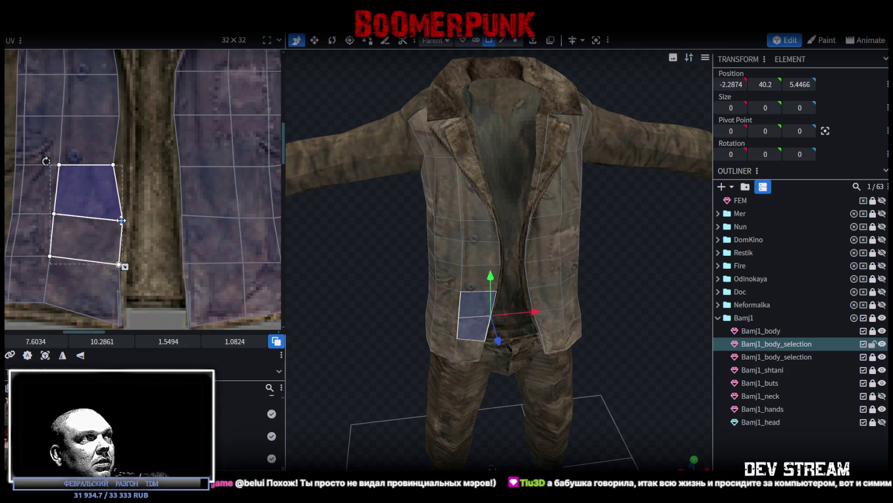
{"action": "middle_click_drag", "start_coordinate": [134, 209], "coordinate": [135, 221]}
{"action": "left_click", "coordinate": [120, 211]}
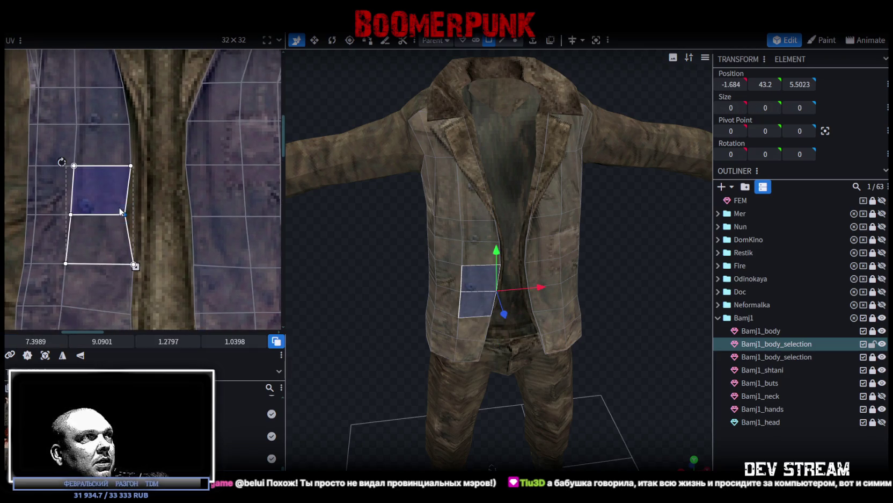
{"action": "left_click_drag", "start_coordinate": [125, 215], "coordinate": [138, 216]}
{"action": "left_click", "coordinate": [129, 161]}
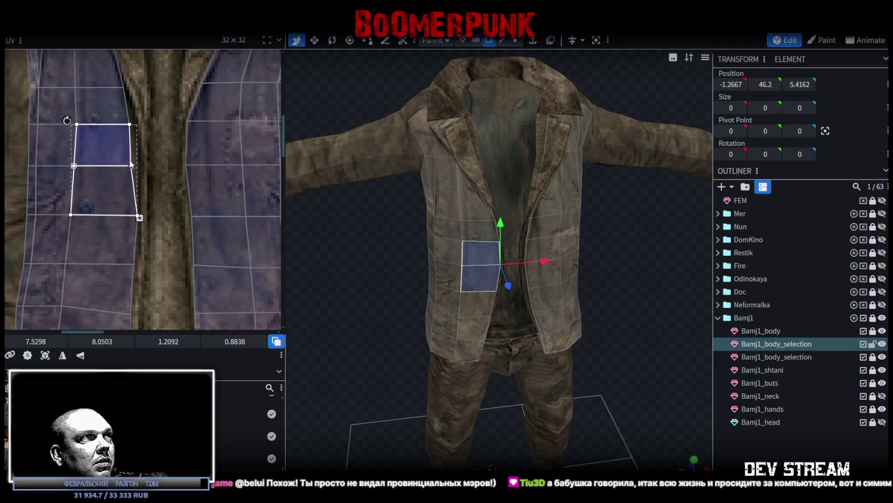
- Lower the hem quad's bottom edge and pull the side-panel corner vertex left
{"action": "middle_click_drag", "start_coordinate": [138, 231], "coordinate": [125, 204]}
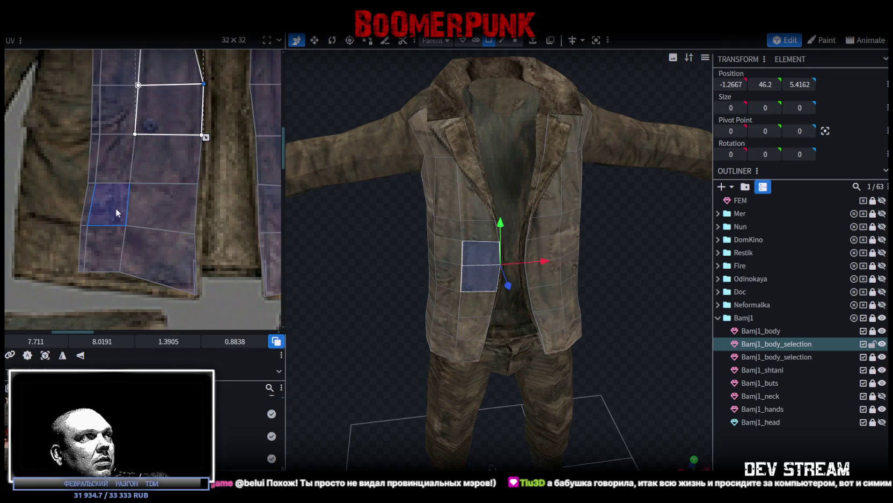
{"action": "left_click", "coordinate": [134, 253]}
{"action": "left_click_drag", "start_coordinate": [121, 272], "coordinate": [121, 284]}
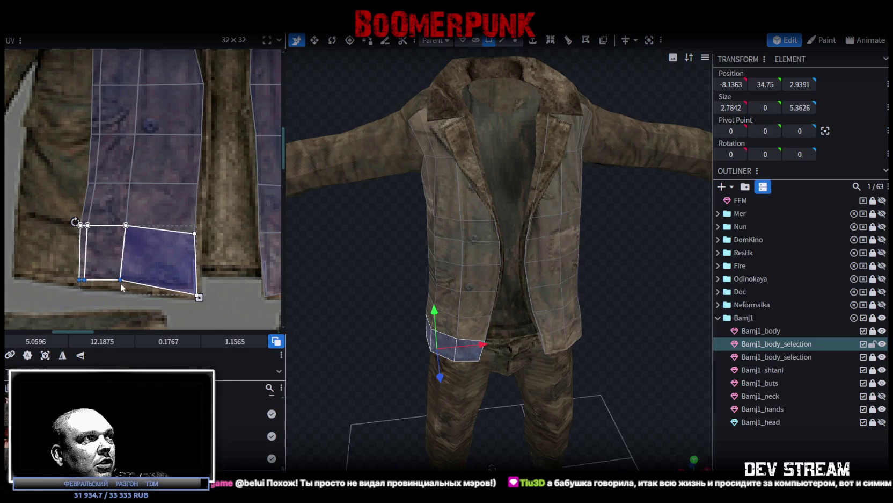
{"action": "mouse_move", "coordinate": [66, 284]}
{"action": "left_mouse_down"}
{"action": "mouse_move", "coordinate": [83, 274]}
{"action": "mouse_move", "coordinate": [17, 274]}
{"action": "left_mouse_up"}
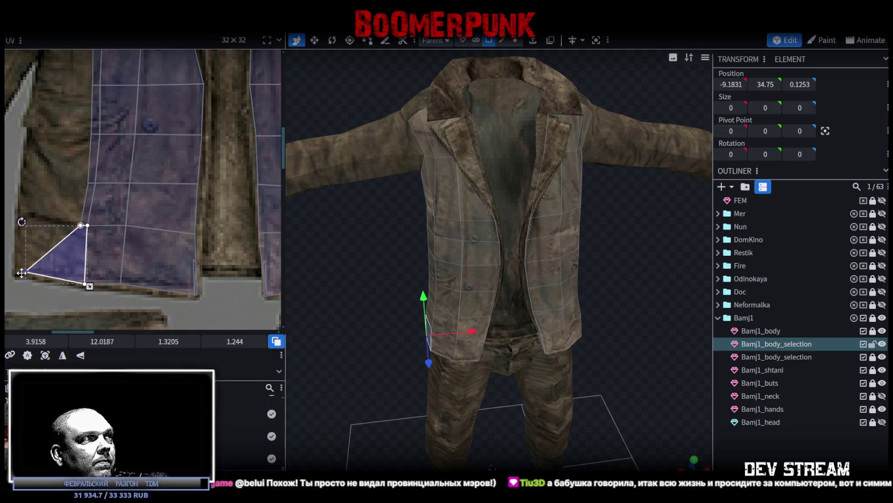
{"action": "mouse_move", "coordinate": [52, 208]}
{"action": "left_mouse_down"}
{"action": "mouse_move", "coordinate": [82, 232]}
{"action": "mouse_move", "coordinate": [22, 213]}
{"action": "left_mouse_up"}
{"action": "middle_click_drag", "start_coordinate": [64, 190], "coordinate": [83, 267]}
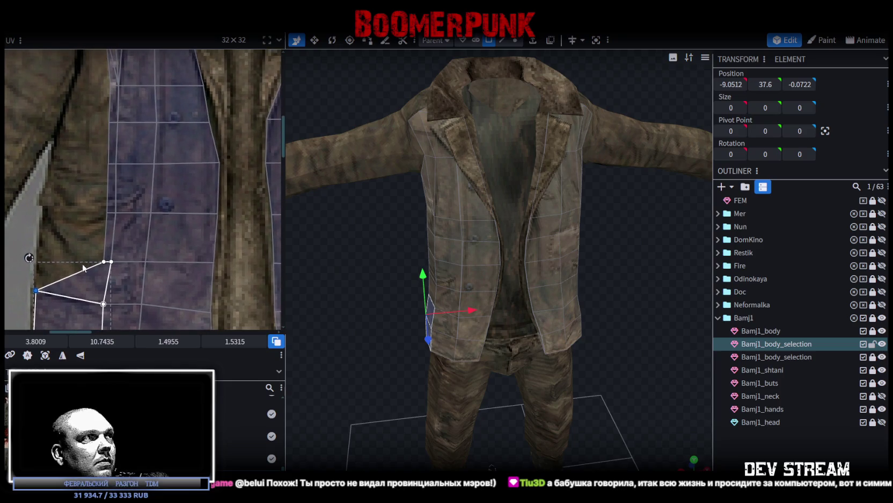
- Move the edge column of UV vertices left to widen the side faces, then reshape the lower quad
{"action": "left_click_drag", "start_coordinate": [83, 266], "coordinate": [109, 130], "text": "shift"}
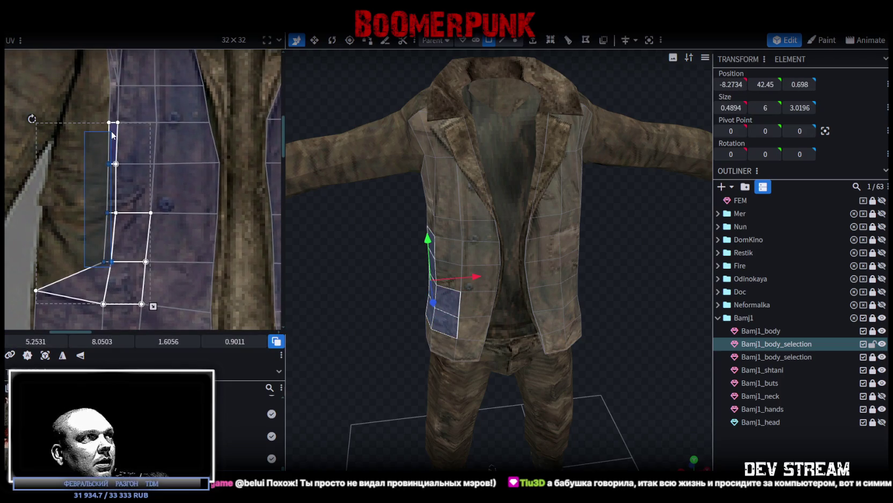
{"action": "left_click_drag", "start_coordinate": [109, 164], "coordinate": [53, 160]}
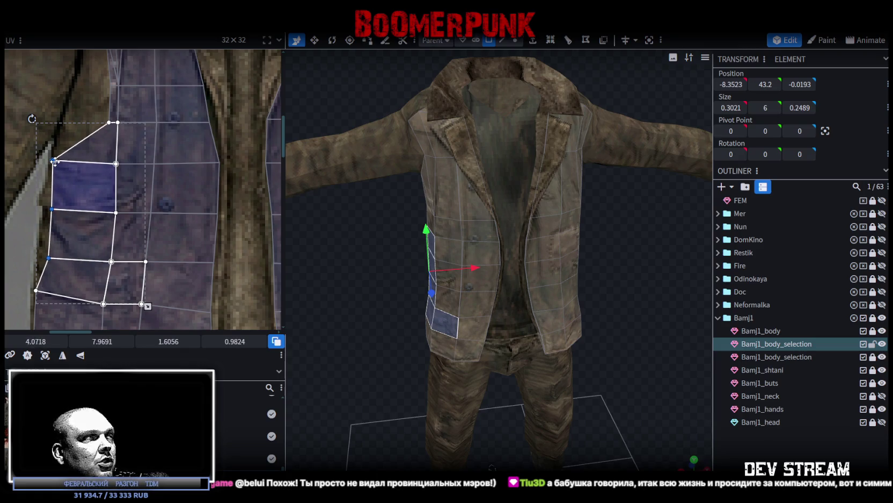
{"action": "left_click", "coordinate": [61, 271]}
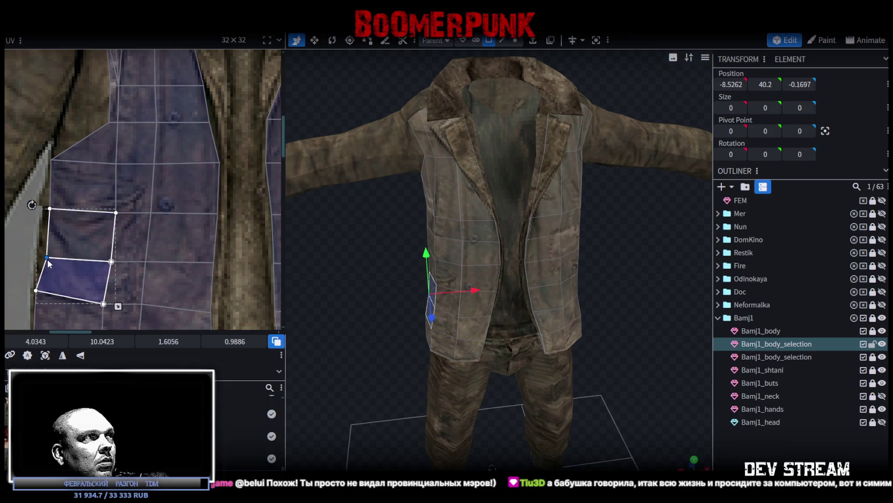
{"action": "left_click", "coordinate": [86, 252]}
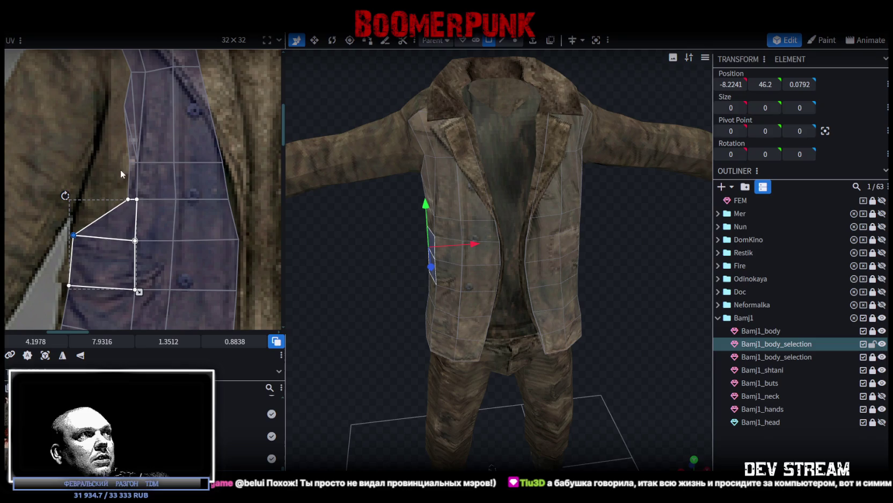
{"action": "mouse_move", "coordinate": [112, 203]}
{"action": "left_mouse_down"}
{"action": "mouse_move", "coordinate": [135, 160]}
{"action": "mouse_move", "coordinate": [95, 157]}
{"action": "left_mouse_up"}
{"action": "left_click", "coordinate": [100, 206]}
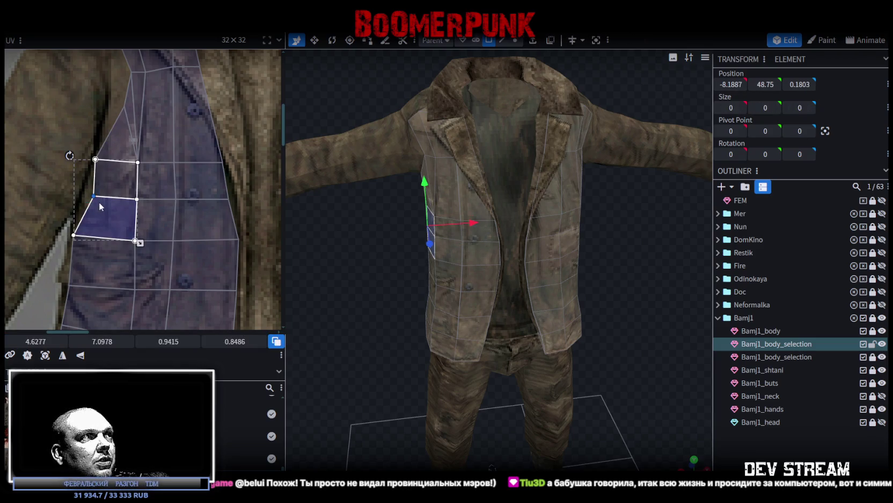
{"action": "left_click_drag", "start_coordinate": [93, 198], "coordinate": [80, 193]}
{"action": "left_click_drag", "start_coordinate": [330, 271], "coordinate": [436, 263]}
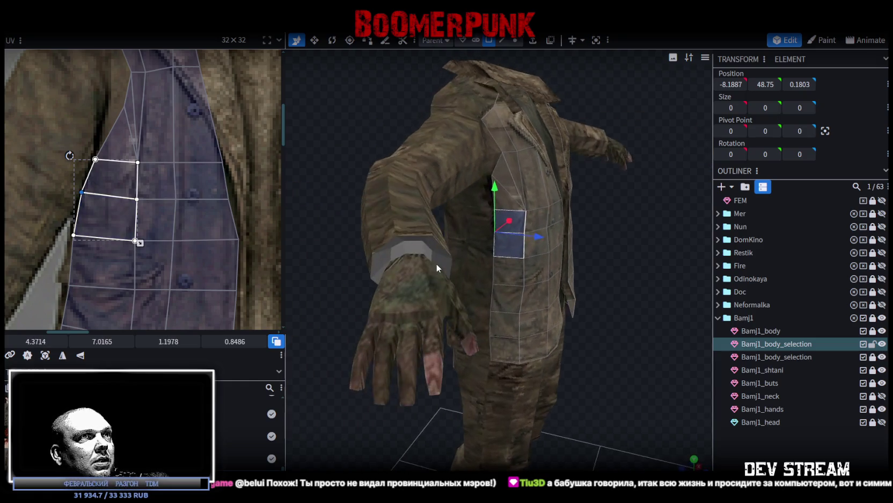
- Refit the UVs of the upper jacket triangle and its neighbouring shoulder face toward the collar texture
{"action": "scroll", "coordinate": [426, 277], "scroll_direction": "up", "scroll_amount": 3}
{"action": "scroll", "coordinate": [181, 222], "scroll_direction": "down", "scroll_amount": 2}
{"action": "scroll", "coordinate": [181, 221], "scroll_direction": "down", "scroll_amount": 3}
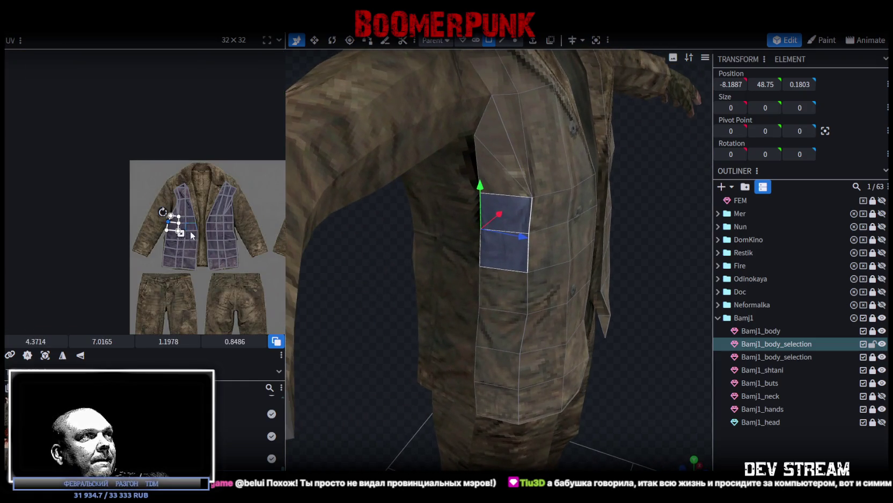
{"action": "scroll", "coordinate": [143, 225], "scroll_direction": "down", "scroll_amount": 2}
{"action": "scroll", "coordinate": [92, 232], "scroll_direction": "up", "scroll_amount": 5}
{"action": "left_click", "coordinate": [127, 224]}
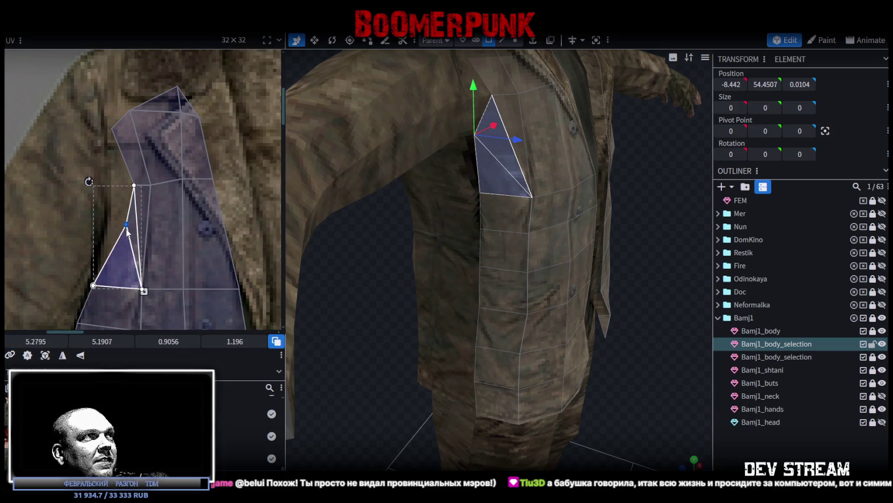
{"action": "left_click_drag", "start_coordinate": [127, 225], "coordinate": [104, 223]}
{"action": "scroll", "coordinate": [127, 233], "scroll_direction": "up", "scroll_amount": 1}
{"action": "scroll", "coordinate": [127, 233], "scroll_direction": "down", "scroll_amount": 1}
{"action": "left_click", "coordinate": [124, 238]}
{"action": "left_click_drag", "start_coordinate": [126, 272], "coordinate": [121, 272]}
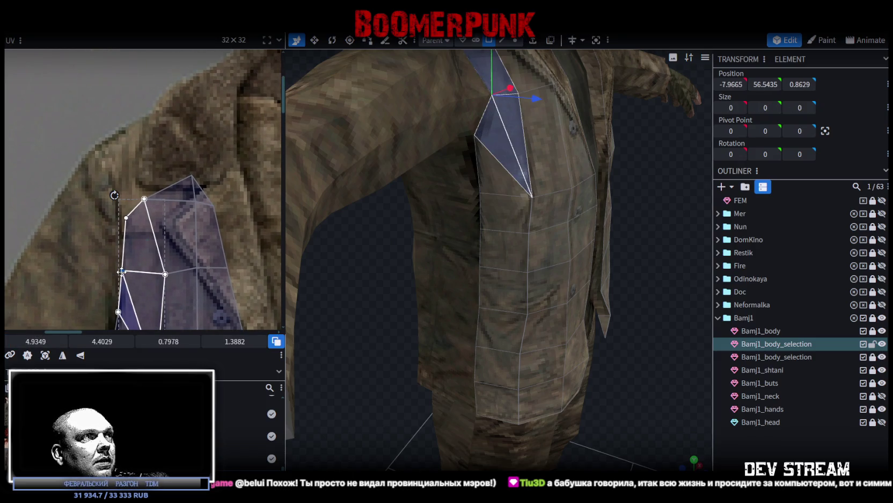
{"action": "scroll", "coordinate": [188, 263], "scroll_direction": "down", "scroll_amount": 2}
{"action": "middle_click_drag", "start_coordinate": [188, 261], "coordinate": [159, 246]}
- From a front view, raise the small collar triangle's top UV vertex and adjust the larger collar faces
{"action": "mouse_move", "coordinate": [400, 284]}
{"action": "left_mouse_down"}
{"action": "mouse_move", "coordinate": [315, 297]}
{"action": "mouse_move", "coordinate": [292, 285]}
{"action": "left_mouse_up"}
{"action": "scroll", "coordinate": [148, 218], "scroll_direction": "up", "scroll_amount": 1}
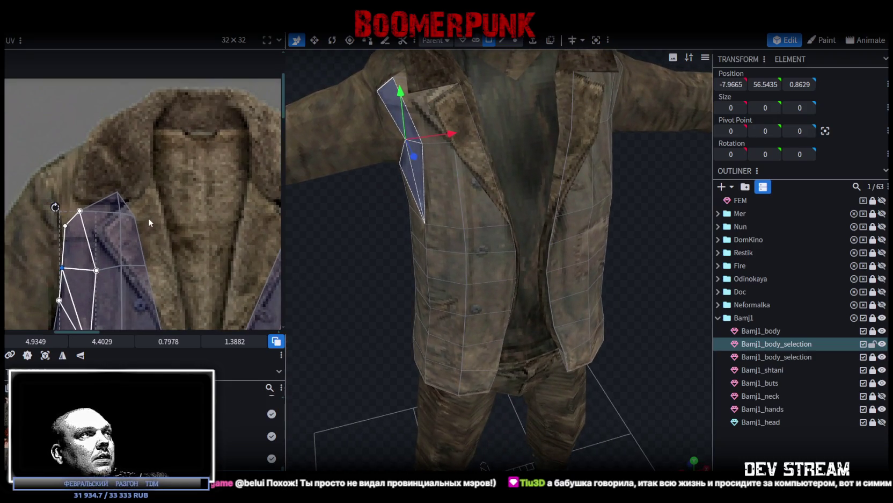
{"action": "scroll", "coordinate": [145, 212], "scroll_direction": "up", "scroll_amount": 1}
{"action": "left_click", "coordinate": [134, 200]}
{"action": "left_click_drag", "start_coordinate": [127, 196], "coordinate": [130, 174]}
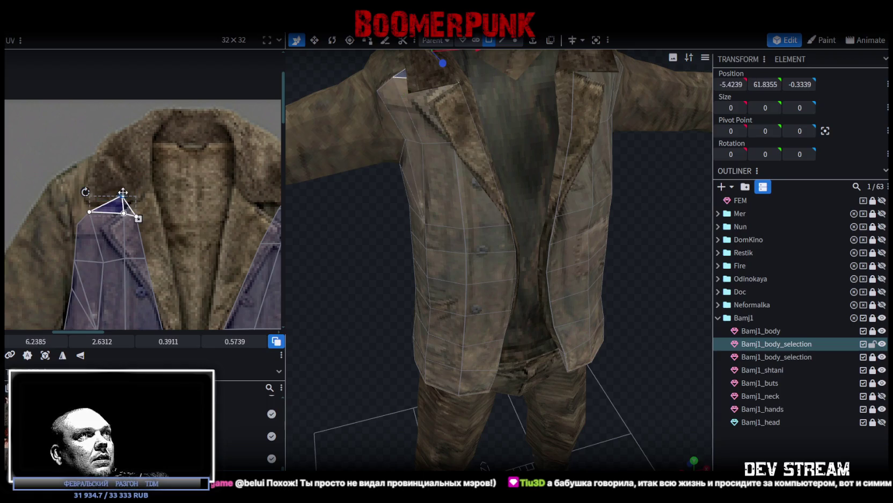
{"action": "mouse_move", "coordinate": [65, 162]}
{"action": "left_mouse_down"}
{"action": "mouse_move", "coordinate": [151, 229]}
{"action": "mouse_move", "coordinate": [125, 201]}
{"action": "mouse_move", "coordinate": [97, 199]}
{"action": "left_mouse_up"}
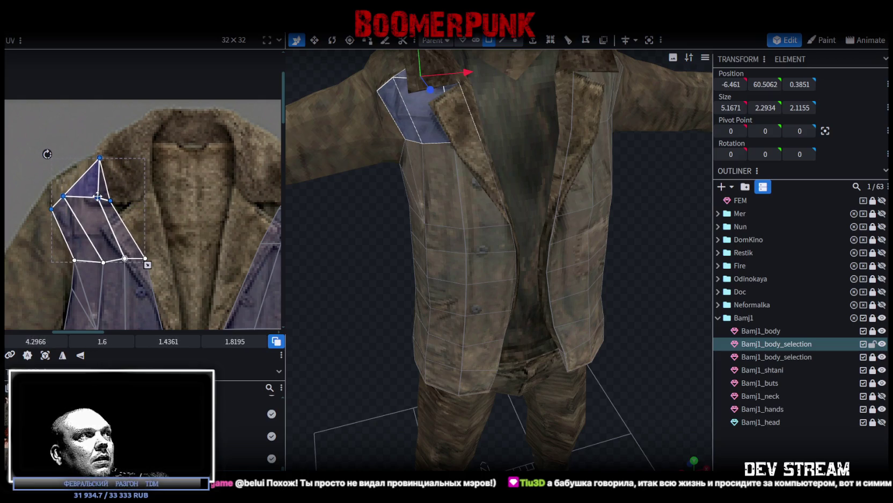
{"action": "scroll", "coordinate": [66, 197], "scroll_direction": "up", "scroll_amount": 2}
{"action": "left_click", "coordinate": [68, 193]}
{"action": "left_click_drag", "start_coordinate": [70, 194], "coordinate": [89, 196]}
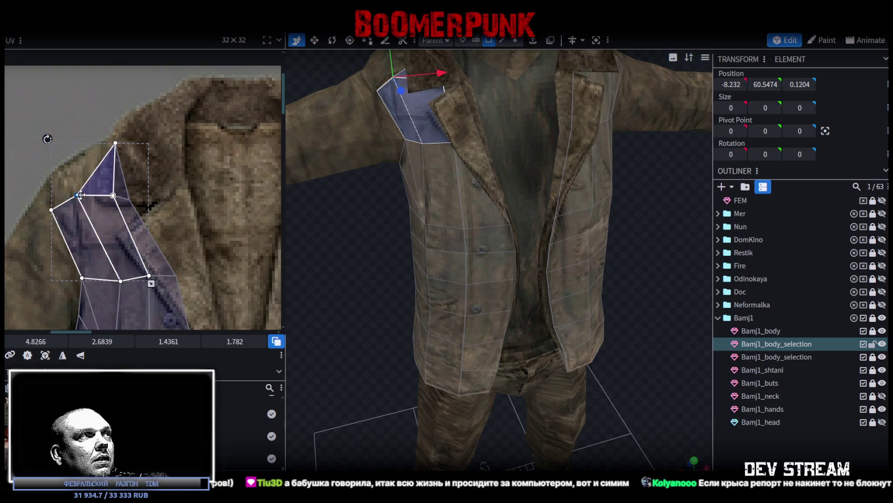
{"action": "left_click_drag", "start_coordinate": [84, 196], "coordinate": [71, 197]}
- Reposition the top triangle's and collar strip's UV vertices along the collar edge of the coat texture
{"action": "left_click", "coordinate": [110, 197]}
{"action": "left_click", "coordinate": [112, 196]}
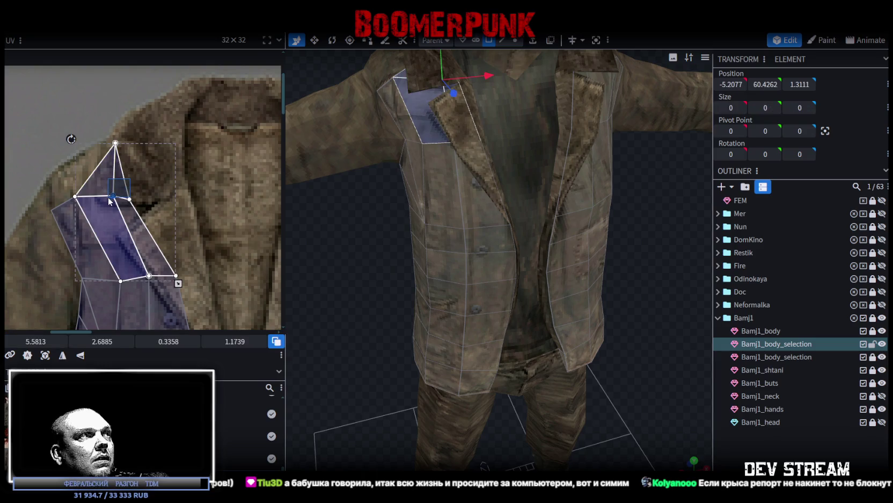
{"action": "mouse_move", "coordinate": [113, 196]}
{"action": "left_mouse_down"}
{"action": "mouse_move", "coordinate": [99, 198]}
{"action": "mouse_move", "coordinate": [108, 202]}
{"action": "left_mouse_up"}
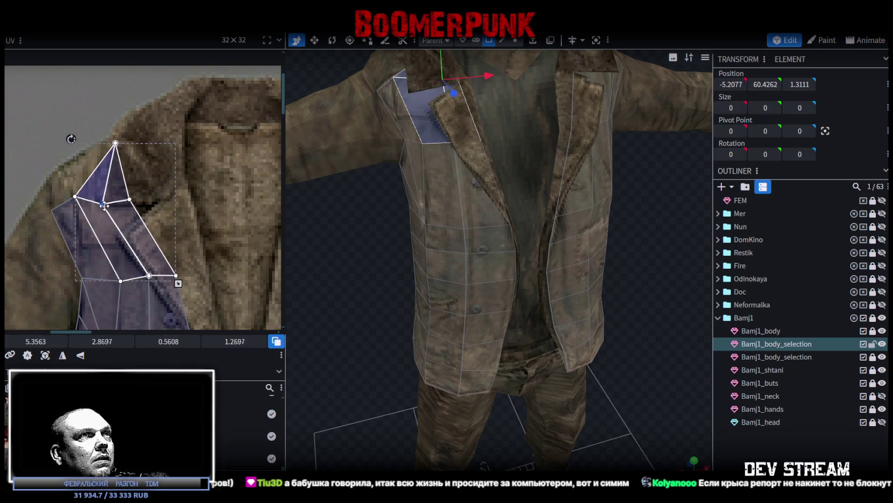
{"action": "left_click", "coordinate": [130, 199]}
{"action": "left_click_drag", "start_coordinate": [130, 199], "coordinate": [130, 208]}
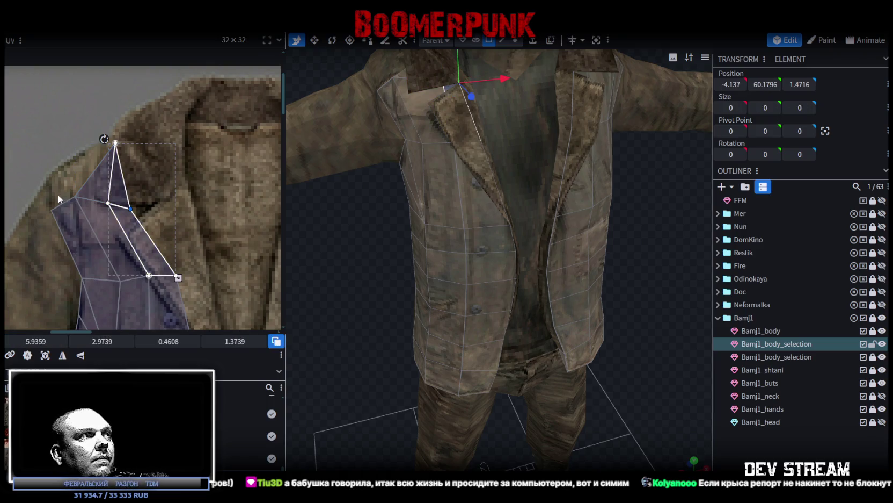
{"action": "left_click", "coordinate": [90, 207]}
{"action": "left_click", "coordinate": [82, 206]}
{"action": "left_click_drag", "start_coordinate": [81, 207], "coordinate": [55, 190]}
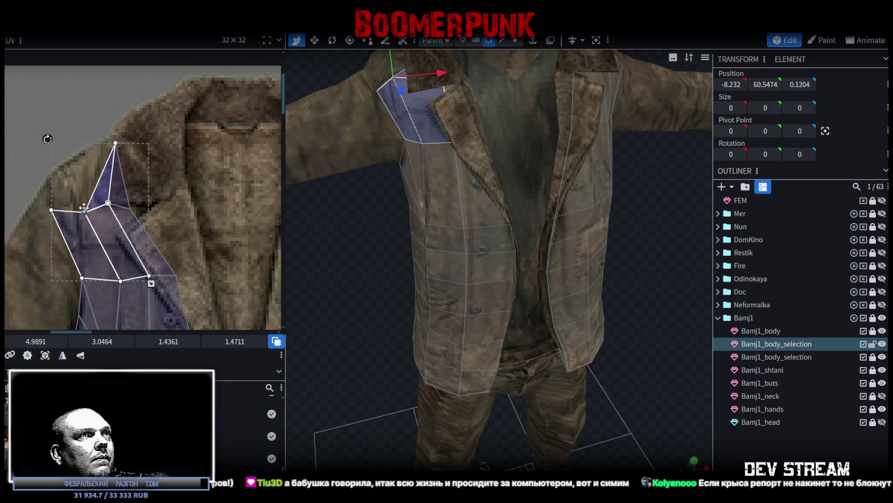
{"action": "left_click", "coordinate": [51, 209]}
{"action": "mouse_move", "coordinate": [51, 210]}
{"action": "left_mouse_down"}
{"action": "mouse_move", "coordinate": [32, 201]}
{"action": "mouse_move", "coordinate": [49, 229]}
{"action": "mouse_move", "coordinate": [45, 216]}
{"action": "left_mouse_up"}
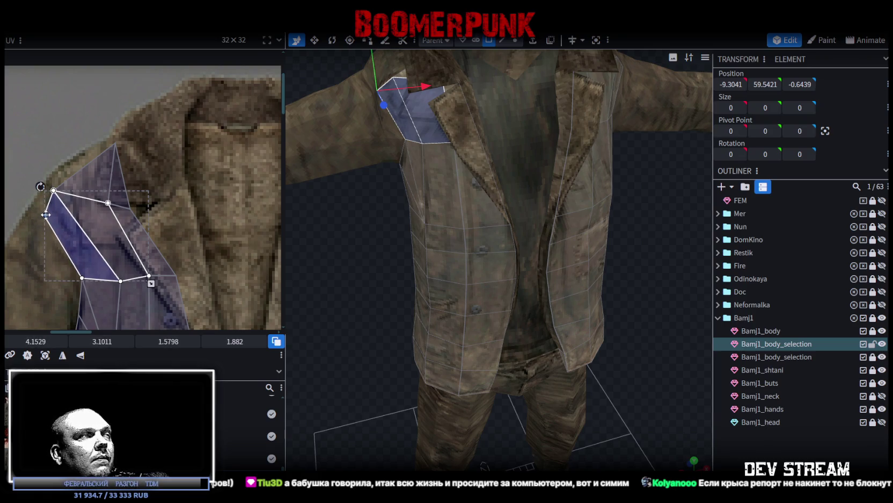
- Move the shoulder triangle's top UV vertex down and left, then view the jacket in front three-quarter
{"action": "left_click", "coordinate": [89, 223]}
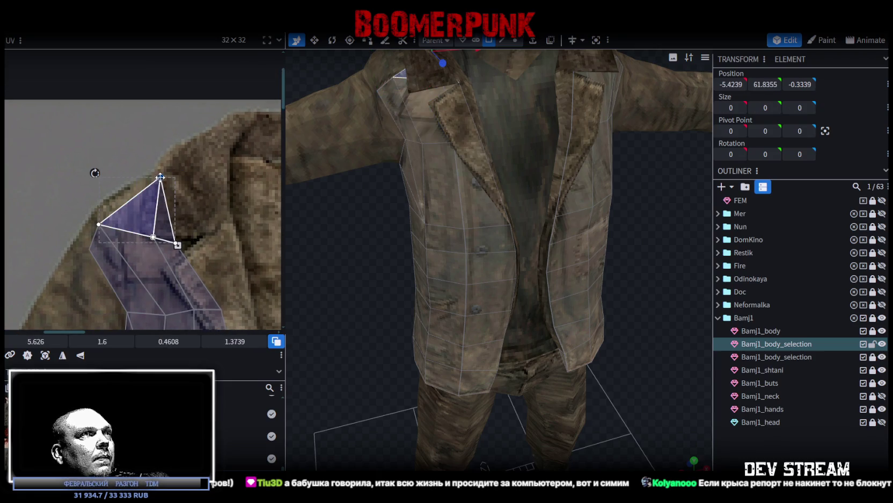
{"action": "left_click_drag", "start_coordinate": [161, 178], "coordinate": [129, 187]}
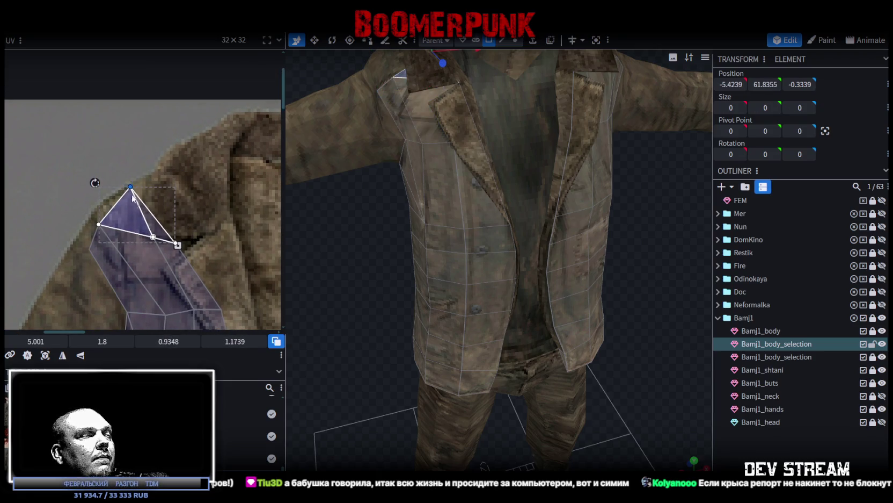
{"action": "scroll", "coordinate": [129, 187], "scroll_direction": "down", "scroll_amount": 2}
{"action": "scroll", "coordinate": [162, 214], "scroll_direction": "down", "scroll_amount": 1}
{"action": "scroll", "coordinate": [162, 214], "scroll_direction": "down", "scroll_amount": 1}
{"action": "scroll", "coordinate": [335, 239], "scroll_direction": "down", "scroll_amount": 3}
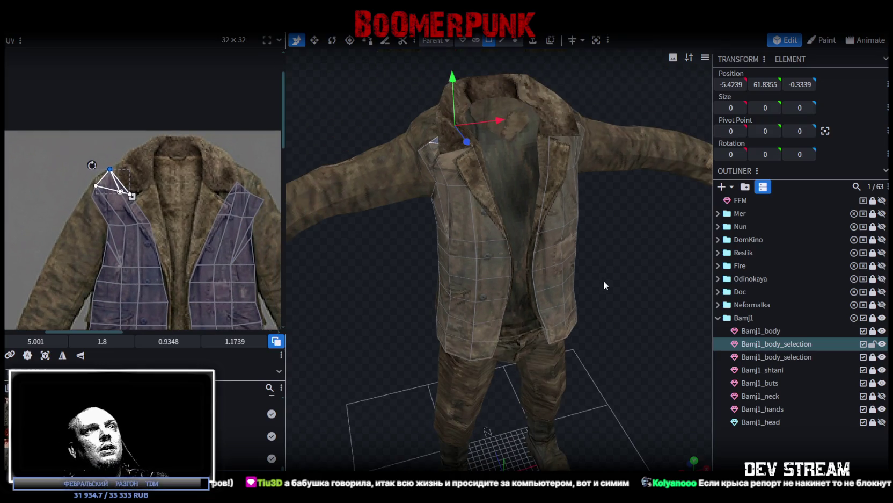
{"action": "mouse_move", "coordinate": [335, 239]}
{"action": "left_mouse_down"}
{"action": "mouse_move", "coordinate": [485, 265]}
{"action": "mouse_move", "coordinate": [709, 462]}
{"action": "left_mouse_up"}
- Deselect the jacket and orbit the headless Bamj1 figure down to a low front view
{"action": "left_click", "coordinate": [418, 319]}
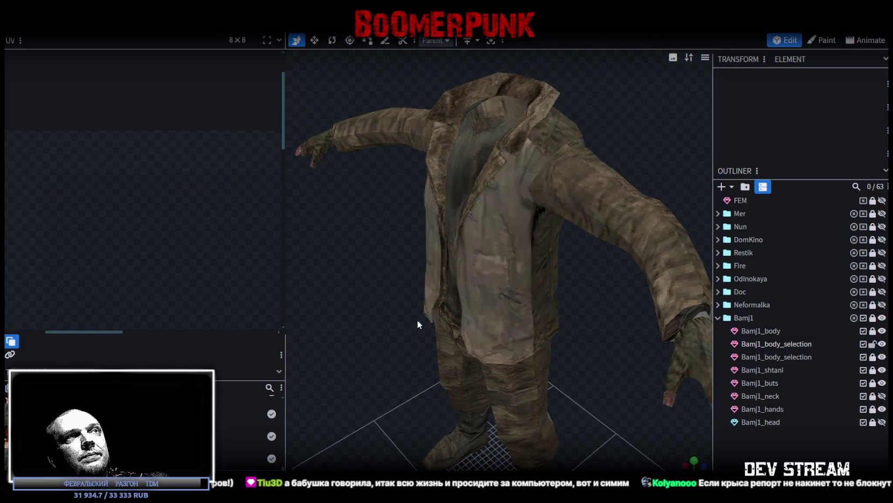
{"action": "mouse_move", "coordinate": [417, 320]}
{"action": "left_mouse_down"}
{"action": "mouse_move", "coordinate": [476, 287]}
{"action": "mouse_move", "coordinate": [519, 284]}
{"action": "mouse_move", "coordinate": [515, 273]}
{"action": "mouse_move", "coordinate": [453, 255]}
{"action": "mouse_move", "coordinate": [399, 258]}
{"action": "mouse_move", "coordinate": [338, 283]}
{"action": "mouse_move", "coordinate": [393, 279]}
{"action": "mouse_move", "coordinate": [359, 342]}
{"action": "mouse_move", "coordinate": [385, 393]}
{"action": "mouse_move", "coordinate": [430, 399]}
{"action": "left_mouse_up"}
{"action": "mouse_move", "coordinate": [349, 396]}
{"action": "left_mouse_down"}
{"action": "mouse_move", "coordinate": [401, 391]}
{"action": "mouse_move", "coordinate": [327, 297]}
{"action": "mouse_move", "coordinate": [385, 363]}
{"action": "mouse_move", "coordinate": [598, 354]}
{"action": "mouse_move", "coordinate": [447, 371]}
{"action": "mouse_move", "coordinate": [400, 393]}
{"action": "mouse_move", "coordinate": [346, 386]}
{"action": "mouse_move", "coordinate": [359, 339]}
{"action": "mouse_move", "coordinate": [386, 351]}
{"action": "mouse_move", "coordinate": [374, 425]}
{"action": "mouse_move", "coordinate": [395, 389]}
{"action": "mouse_move", "coordinate": [307, 385]}
{"action": "mouse_move", "coordinate": [410, 387]}
{"action": "left_mouse_up"}
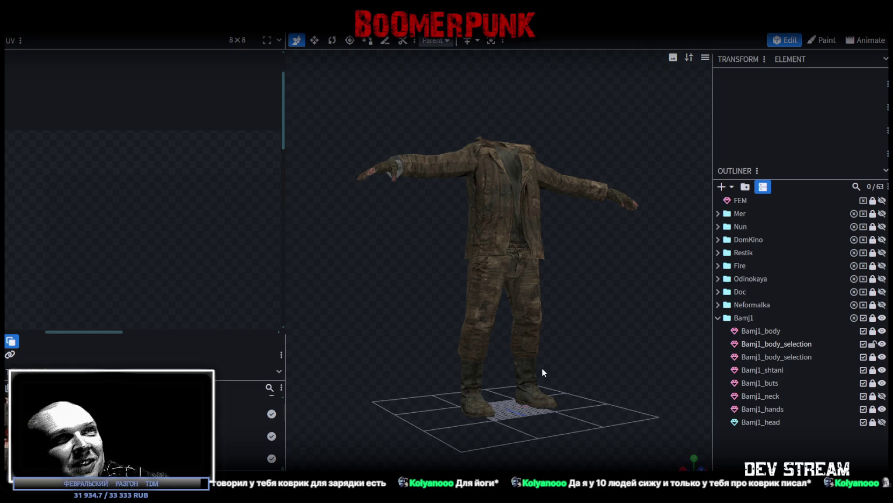
{"action": "scroll", "coordinate": [542, 394], "scroll_direction": "up", "scroll_amount": 2}
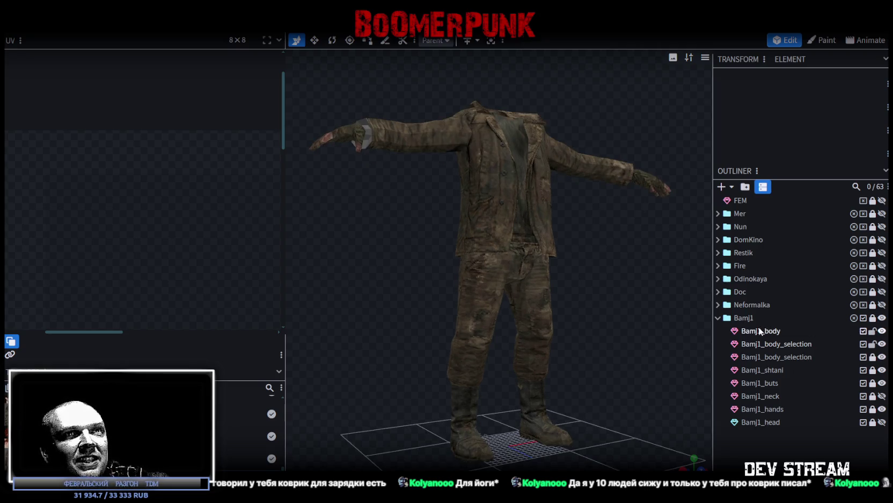
- Select Bamj1_body and frame both jacket halves and the trousers from an angled view
{"action": "left_click", "coordinate": [761, 331]}
{"action": "mouse_move", "coordinate": [669, 288]}
{"action": "left_mouse_down"}
{"action": "mouse_move", "coordinate": [402, 300]}
{"action": "mouse_move", "coordinate": [412, 272]}
{"action": "mouse_move", "coordinate": [574, 293]}
{"action": "mouse_move", "coordinate": [621, 288]}
{"action": "left_mouse_up"}
{"action": "scroll", "coordinate": [194, 277], "scroll_direction": "down", "scroll_amount": 2}
{"action": "scroll", "coordinate": [204, 272], "scroll_direction": "down", "scroll_amount": 2}
{"action": "middle_click_drag", "start_coordinate": [205, 249], "coordinate": [157, 267]}
{"action": "scroll", "coordinate": [142, 232], "scroll_direction": "up", "scroll_amount": 2}
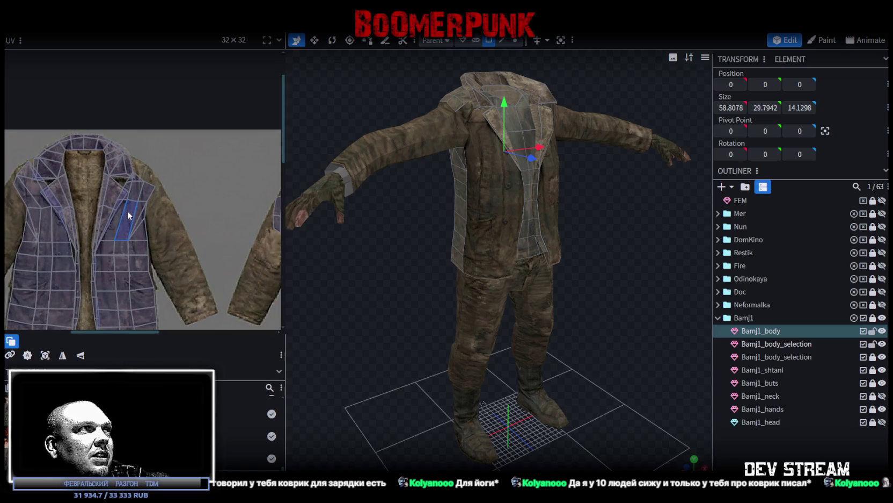
{"action": "scroll", "coordinate": [178, 244], "scroll_direction": "down", "scroll_amount": 3}
{"action": "scroll", "coordinate": [420, 300], "scroll_direction": "down", "scroll_amount": 2}
{"action": "mouse_move", "coordinate": [421, 300]}
{"action": "left_mouse_down"}
{"action": "mouse_move", "coordinate": [414, 323]}
{"action": "mouse_move", "coordinate": [712, 332]}
{"action": "left_mouse_up"}
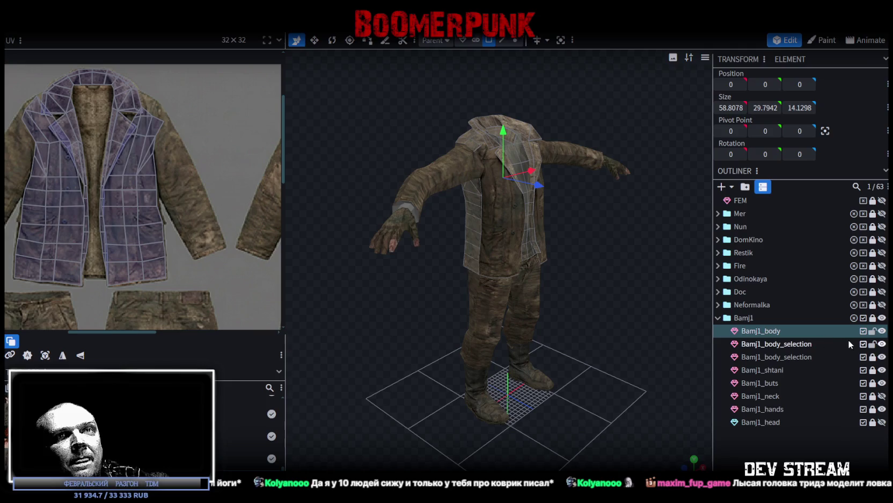
- Unlock the second selection mesh, merge both Bamj1_body_selection meshes into Bamj1_body, and enter vertex mode
{"action": "left_click", "coordinate": [872, 357]}
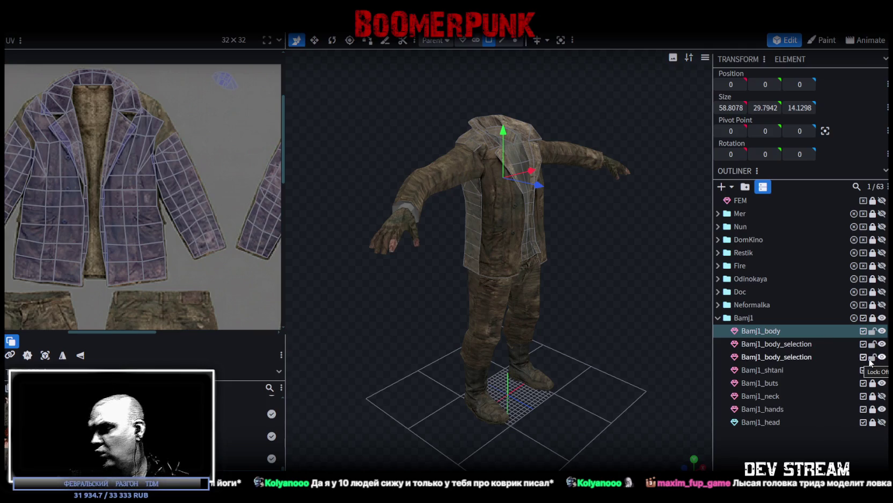
{"action": "left_click", "coordinate": [779, 345], "text": "ctrl"}
{"action": "left_click", "coordinate": [777, 358], "text": "ctrl"}
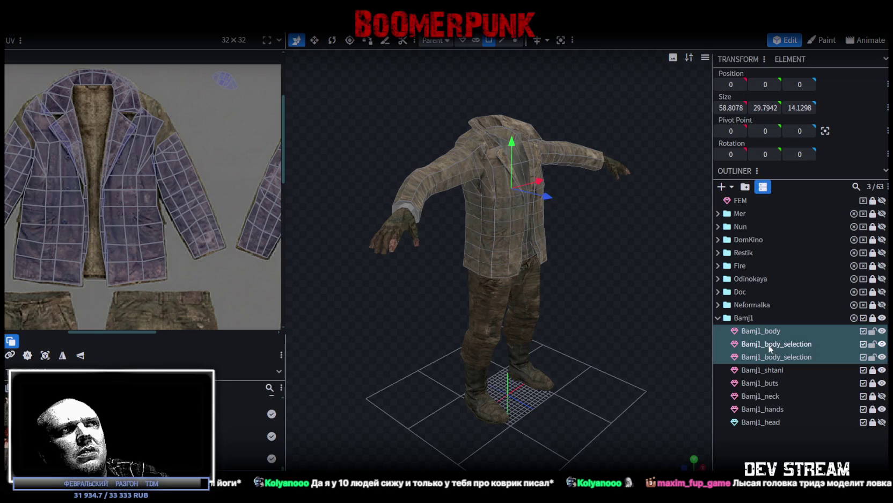
{"action": "right_click", "coordinate": [772, 349]}
{"action": "left_click", "coordinate": [792, 163]}
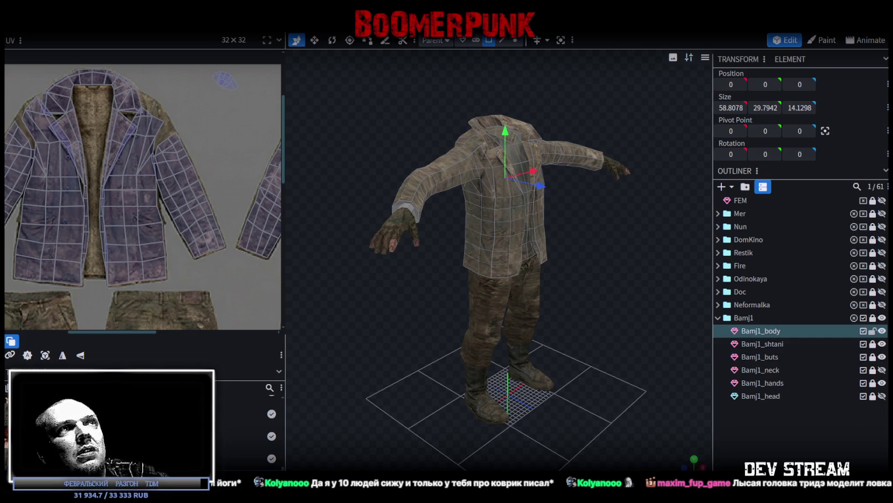
{"action": "left_click", "coordinate": [515, 40]}
{"action": "left_click", "coordinate": [504, 124]}
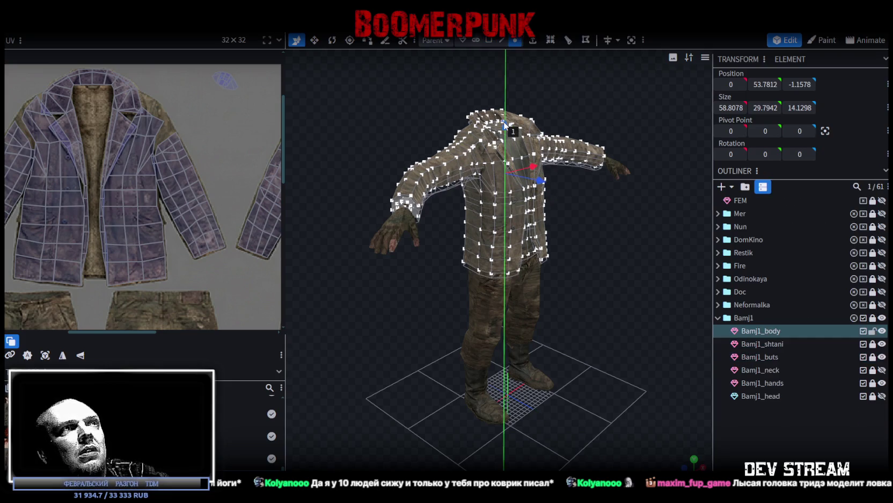
- Nudge a collar vertex and accept the Auto Fix to merge the 244 duplicate vertices
{"action": "left_click_drag", "start_coordinate": [504, 132], "coordinate": [504, 133]}
{"action": "left_click", "coordinate": [427, 118]}
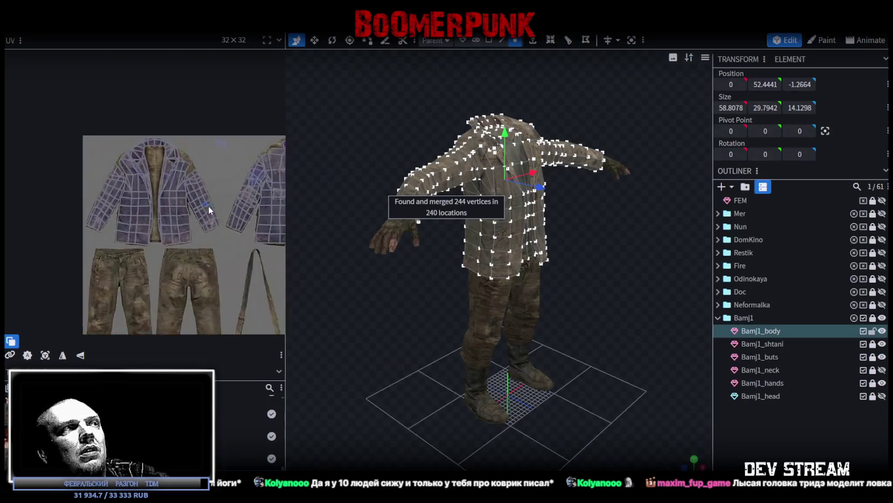
{"action": "scroll", "coordinate": [129, 170], "scroll_direction": "down", "scroll_amount": 2}
{"action": "scroll", "coordinate": [129, 166], "scroll_direction": "up", "scroll_amount": 2}
{"action": "scroll", "coordinate": [203, 246], "scroll_direction": "up", "scroll_amount": 2}
{"action": "scroll", "coordinate": [181, 170], "scroll_direction": "up", "scroll_amount": 2}
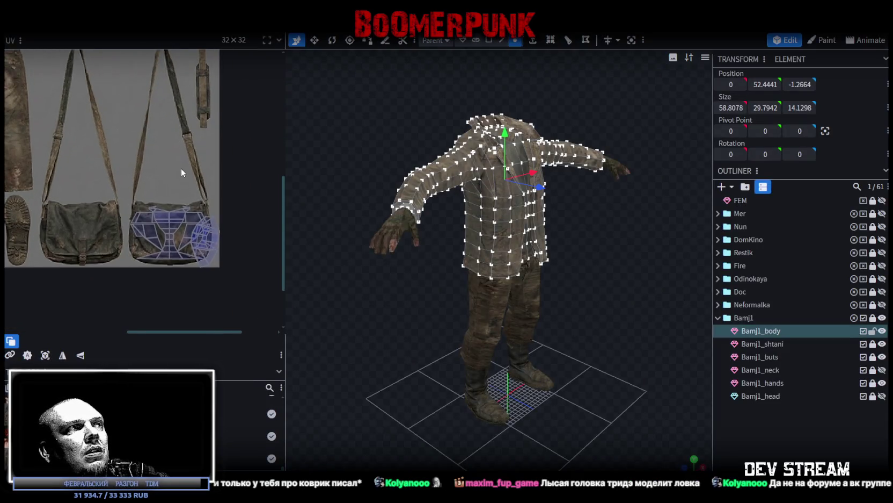
{"action": "scroll", "coordinate": [219, 54], "scroll_direction": "up", "scroll_amount": 2}
- In face mode, select a whole cuff UV island and move it up and left
{"action": "left_click", "coordinate": [488, 40]}
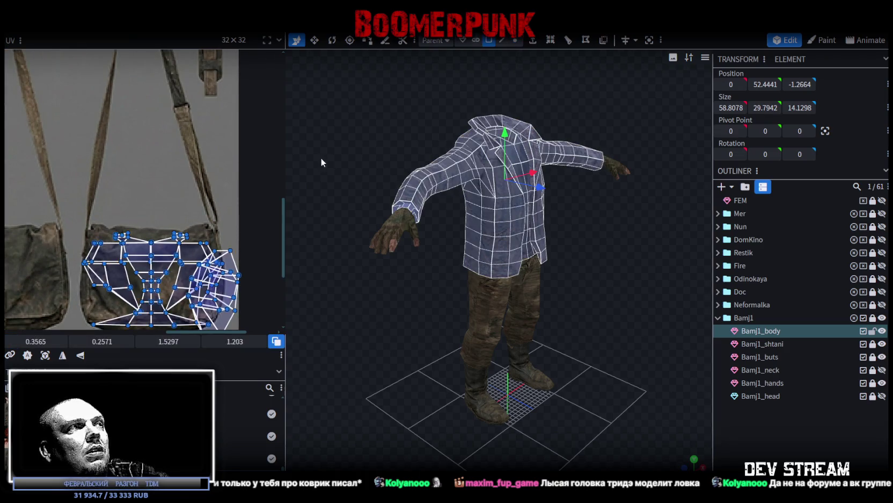
{"action": "left_click", "coordinate": [229, 290]}
{"action": "double_click", "coordinate": [228, 290]}
{"action": "left_click_drag", "start_coordinate": [218, 282], "coordinate": [120, 164]}
{"action": "scroll", "coordinate": [117, 163], "scroll_direction": "down", "scroll_amount": 1}
{"action": "mouse_move", "coordinate": [117, 164]}
{"action": "middle_mouse_down"}
{"action": "mouse_move", "coordinate": [190, 194]}
{"action": "mouse_move", "coordinate": [221, 254]}
{"action": "middle_mouse_up"}
{"action": "scroll", "coordinate": [180, 196], "scroll_direction": "down", "scroll_amount": 2}
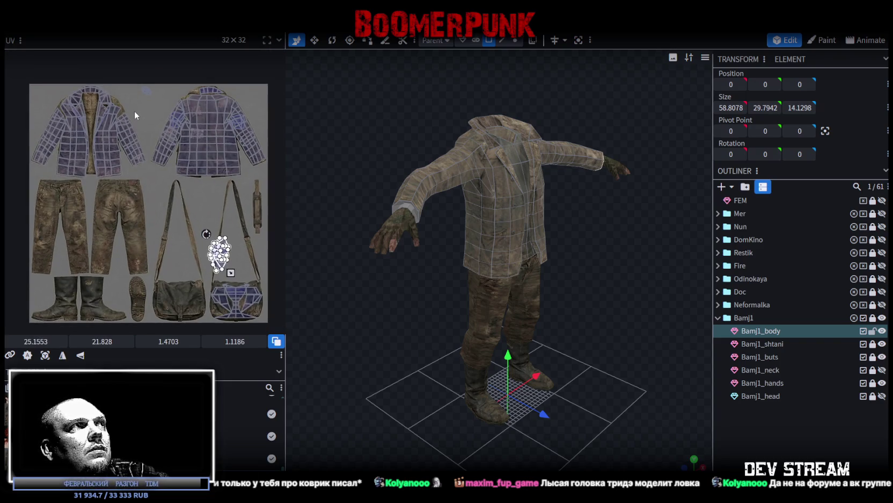
- Select the small wrist cuff UV island, enlarge it onto the bag area, then clear the selection
{"action": "double_click", "coordinate": [145, 90]}
{"action": "left_click_drag", "start_coordinate": [162, 102], "coordinate": [168, 298]}
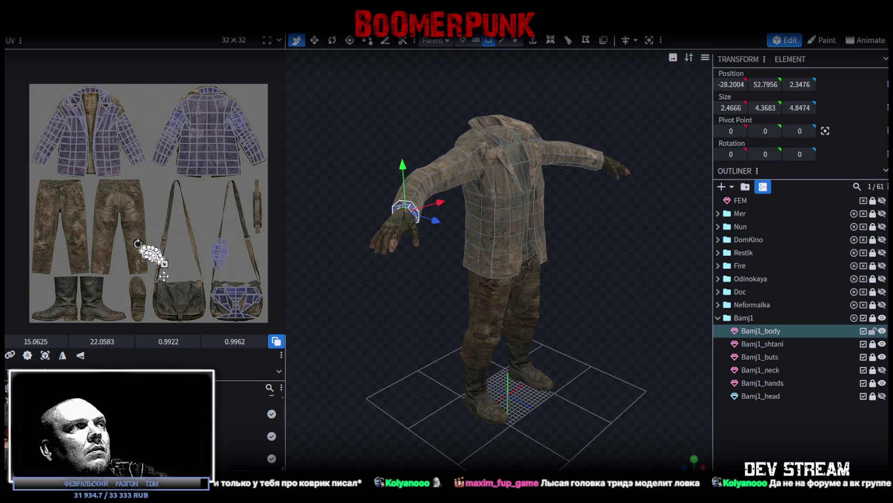
{"action": "scroll", "coordinate": [167, 298], "scroll_direction": "up", "scroll_amount": 5}
{"action": "scroll", "coordinate": [192, 218], "scroll_direction": "down", "scroll_amount": 2}
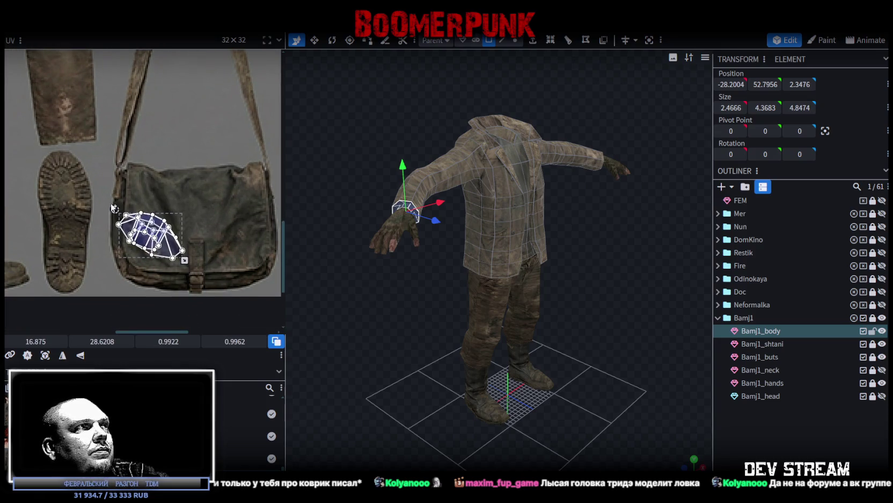
{"action": "left_click_drag", "start_coordinate": [113, 207], "coordinate": [149, 186]}
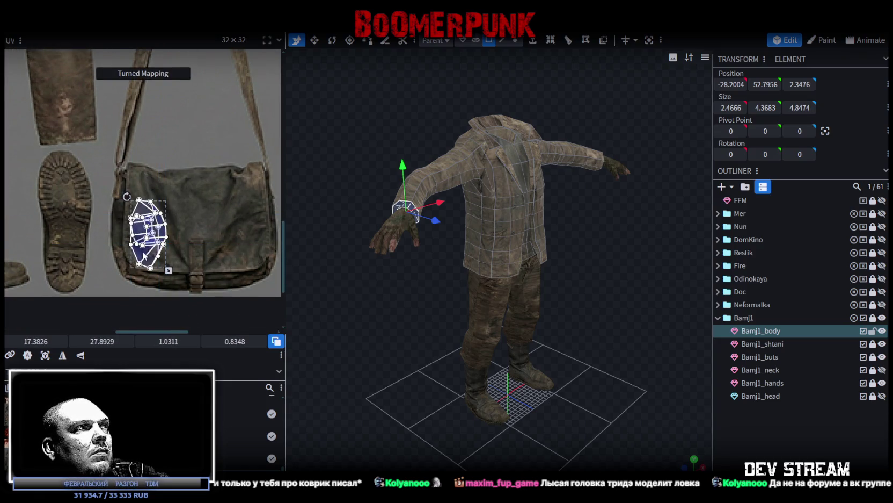
{"action": "key", "text": "Escape"}
- Move the upper blue UV island down onto the satchel flap, then deselect the jacket
{"action": "scroll", "coordinate": [109, 240], "scroll_direction": "right", "scroll_amount": 3}
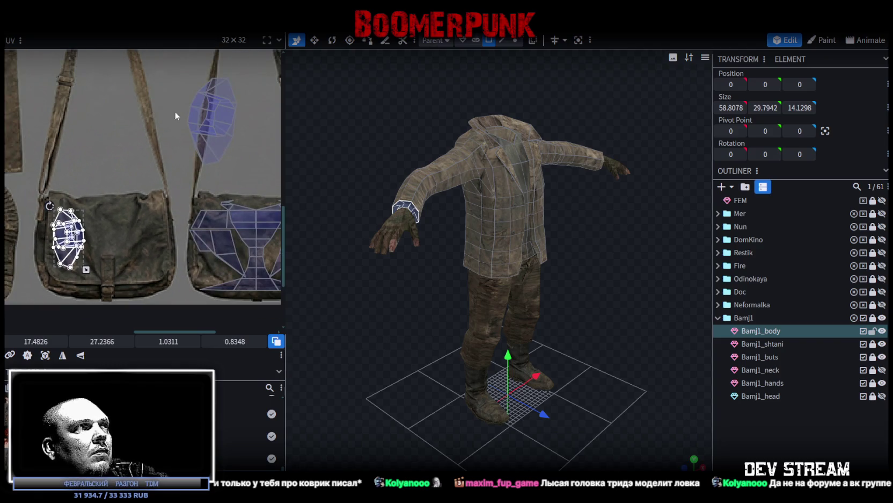
{"action": "left_click", "coordinate": [215, 129]}
{"action": "mouse_move", "coordinate": [223, 155]}
{"action": "left_mouse_down"}
{"action": "mouse_move", "coordinate": [156, 281]}
{"action": "mouse_move", "coordinate": [153, 263]}
{"action": "left_mouse_up"}
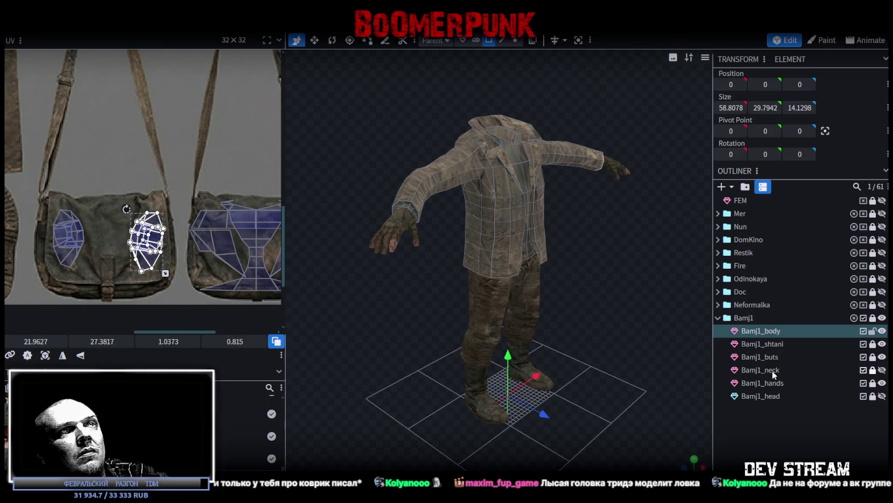
{"action": "left_click", "coordinate": [584, 336]}
{"action": "mouse_move", "coordinate": [584, 337]}
{"action": "left_mouse_down"}
{"action": "mouse_move", "coordinate": [426, 345]}
{"action": "mouse_move", "coordinate": [498, 350]}
{"action": "mouse_move", "coordinate": [402, 337]}
{"action": "mouse_move", "coordinate": [541, 288]}
{"action": "left_mouse_up"}
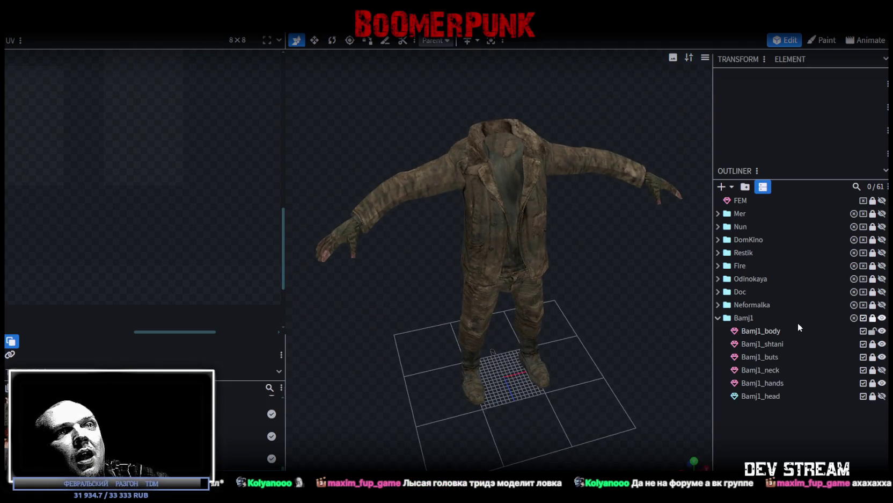
- Unhide Bamj1_head, check the full character, select Bamj1_body and save with Ctrl+S
{"action": "left_click", "coordinate": [882, 318]}
{"action": "left_click", "coordinate": [882, 317]}
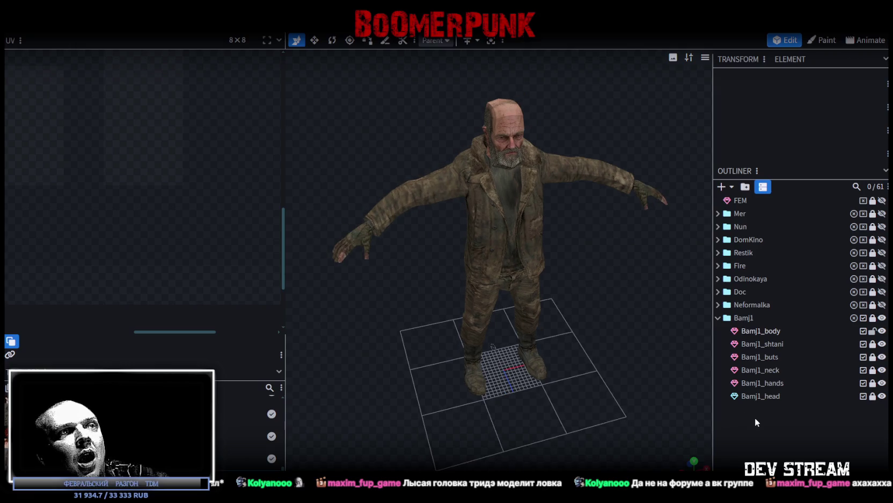
{"action": "mouse_move", "coordinate": [587, 277]}
{"action": "left_mouse_down"}
{"action": "mouse_move", "coordinate": [459, 256]}
{"action": "mouse_move", "coordinate": [510, 283]}
{"action": "mouse_move", "coordinate": [602, 293]}
{"action": "mouse_move", "coordinate": [474, 290]}
{"action": "mouse_move", "coordinate": [685, 283]}
{"action": "left_mouse_up"}
{"action": "left_click", "coordinate": [518, 229]}
{"action": "mouse_move", "coordinate": [380, 284]}
{"action": "left_mouse_down"}
{"action": "mouse_move", "coordinate": [473, 281]}
{"action": "mouse_move", "coordinate": [450, 263]}
{"action": "mouse_move", "coordinate": [607, 262]}
{"action": "mouse_move", "coordinate": [575, 215]}
{"action": "mouse_move", "coordinate": [371, 272]}
{"action": "mouse_move", "coordinate": [378, 258]}
{"action": "left_mouse_up"}
{"action": "key", "text": "ctrl+s"}
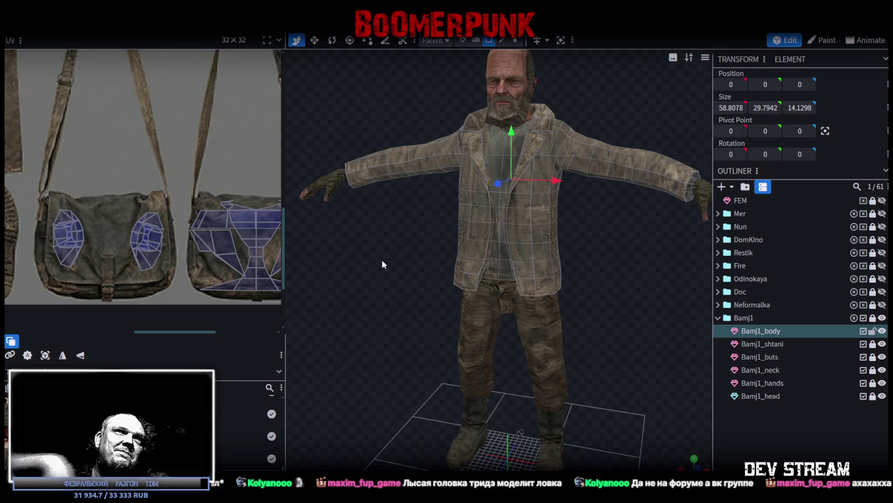
- Select a face on the jacket's lower front hem and orbit between side and front views
{"action": "scroll", "coordinate": [414, 281], "scroll_direction": "up", "scroll_amount": 2}
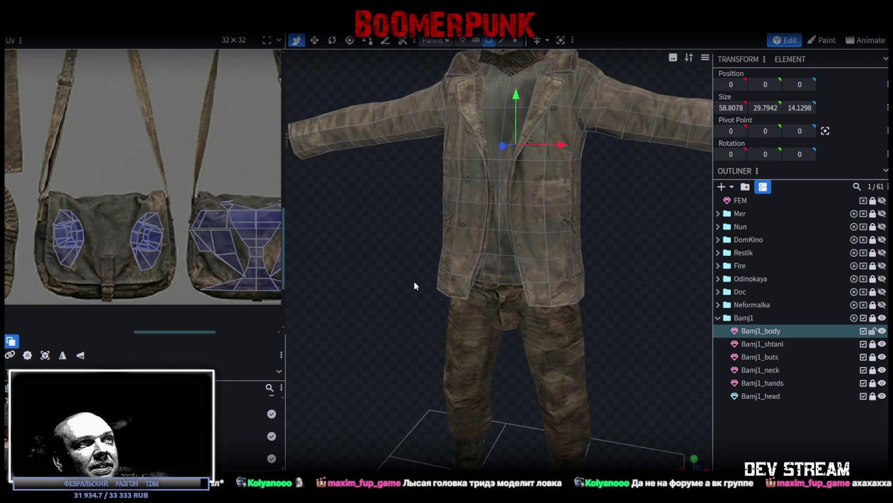
{"action": "scroll", "coordinate": [438, 242], "scroll_direction": "up", "scroll_amount": 1}
{"action": "left_click", "coordinate": [472, 276]}
{"action": "left_click_drag", "start_coordinate": [392, 254], "coordinate": [455, 257]}
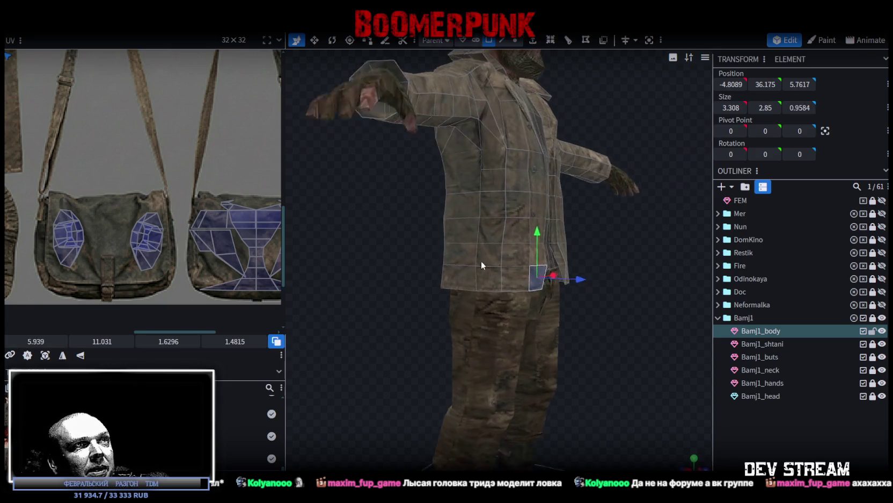
{"action": "scroll", "coordinate": [515, 274], "scroll_direction": "up", "scroll_amount": 2}
{"action": "mouse_move", "coordinate": [515, 274]}
{"action": "left_mouse_down"}
{"action": "mouse_move", "coordinate": [346, 267]}
{"action": "mouse_move", "coordinate": [293, 276]}
{"action": "mouse_move", "coordinate": [391, 269]}
{"action": "mouse_move", "coordinate": [422, 252]}
{"action": "mouse_move", "coordinate": [572, 288]}
{"action": "mouse_move", "coordinate": [519, 229]}
{"action": "mouse_move", "coordinate": [611, 263]}
{"action": "left_mouse_up"}
{"action": "scroll", "coordinate": [645, 257], "scroll_direction": "down", "scroll_amount": 3}
{"action": "scroll", "coordinate": [605, 265], "scroll_direction": "up", "scroll_amount": 3}
{"action": "scroll", "coordinate": [611, 263], "scroll_direction": "up", "scroll_amount": 1}
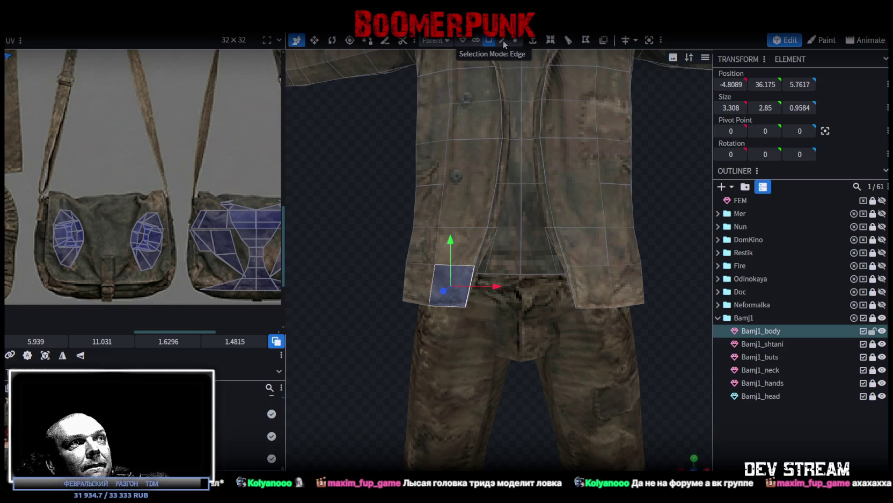
- In edge mode, select the front hem edges between the two coat flaps
{"action": "left_click", "coordinate": [503, 40]}
{"action": "scroll", "coordinate": [485, 260], "scroll_direction": "up", "scroll_amount": 2}
{"action": "left_click", "coordinate": [470, 270]}
{"action": "left_click", "coordinate": [472, 266]}
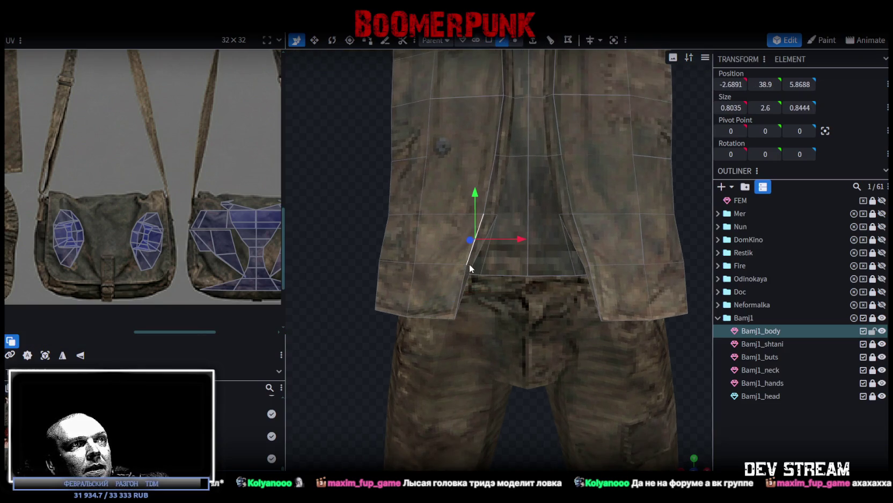
{"action": "left_click", "coordinate": [471, 263]}
{"action": "mouse_move", "coordinate": [480, 267]}
{"action": "left_mouse_down"}
{"action": "mouse_move", "coordinate": [565, 230]}
{"action": "mouse_move", "coordinate": [635, 246]}
{"action": "mouse_move", "coordinate": [595, 270]}
{"action": "left_mouse_up"}
{"action": "left_click", "coordinate": [555, 289]}
{"action": "mouse_move", "coordinate": [555, 289]}
{"action": "left_mouse_down"}
{"action": "mouse_move", "coordinate": [599, 237]}
{"action": "mouse_move", "coordinate": [433, 288]}
{"action": "left_mouse_up"}
- Narrow the selected shirt hem edges to a width of 5.5817, then deselect
{"action": "key", "text": "v"}
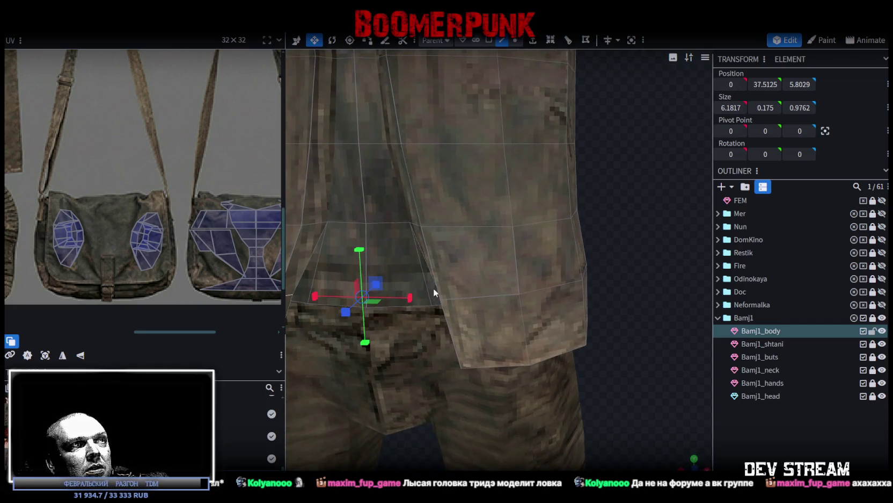
{"action": "scroll", "coordinate": [604, 328], "scroll_direction": "down", "scroll_amount": 3}
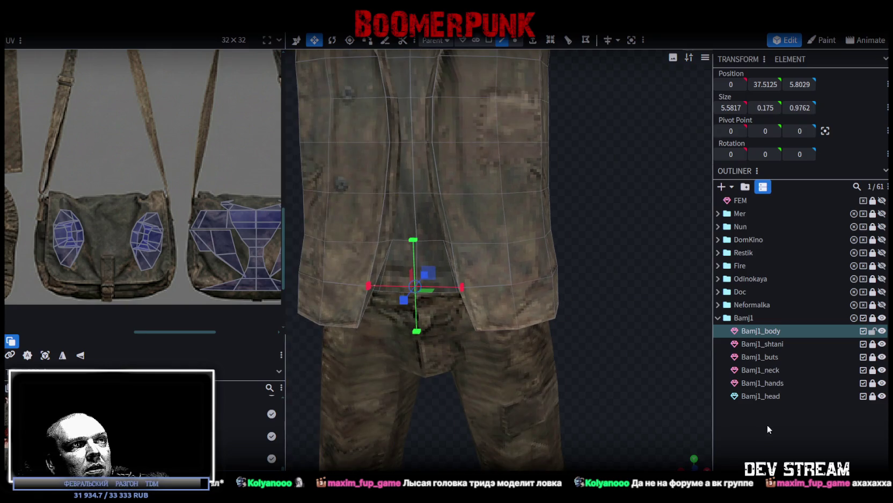
{"action": "left_click", "coordinate": [640, 307]}
{"action": "scroll", "coordinate": [640, 306], "scroll_direction": "down", "scroll_amount": 2}
{"action": "scroll", "coordinate": [678, 279], "scroll_direction": "down", "scroll_amount": 3}
{"action": "scroll", "coordinate": [638, 325], "scroll_direction": "down", "scroll_amount": 2}
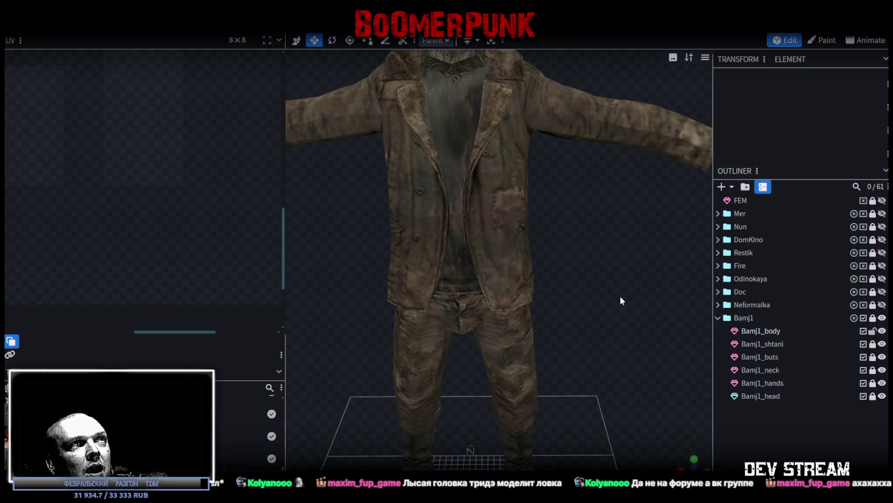
- Orbit and zoom around the finished character to inspect its back
{"action": "mouse_move", "coordinate": [606, 291]}
{"action": "left_mouse_down"}
{"action": "mouse_move", "coordinate": [518, 302]}
{"action": "mouse_move", "coordinate": [457, 279]}
{"action": "mouse_move", "coordinate": [358, 283]}
{"action": "mouse_move", "coordinate": [353, 254]}
{"action": "mouse_move", "coordinate": [324, 245]}
{"action": "mouse_move", "coordinate": [367, 298]}
{"action": "mouse_move", "coordinate": [592, 320]}
{"action": "mouse_move", "coordinate": [651, 295]}
{"action": "mouse_move", "coordinate": [696, 295]}
{"action": "mouse_move", "coordinate": [607, 248]}
{"action": "mouse_move", "coordinate": [587, 257]}
{"action": "left_mouse_up"}
{"action": "scroll", "coordinate": [586, 253], "scroll_direction": "down", "scroll_amount": 5}
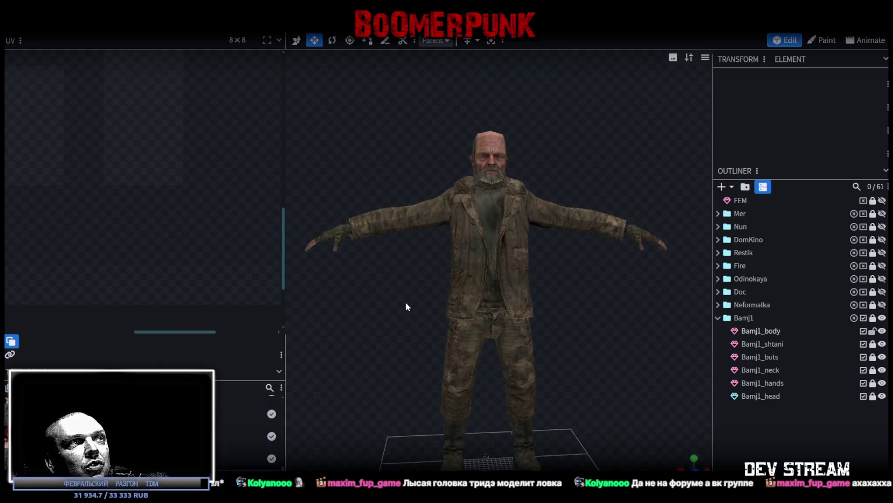
{"action": "mouse_move", "coordinate": [617, 347]}
{"action": "left_mouse_down"}
{"action": "mouse_move", "coordinate": [485, 315]}
{"action": "mouse_move", "coordinate": [435, 333]}
{"action": "mouse_move", "coordinate": [636, 340]}
{"action": "left_mouse_up"}
{"action": "scroll", "coordinate": [637, 344], "scroll_direction": "up", "scroll_amount": 2}
{"action": "scroll", "coordinate": [593, 342], "scroll_direction": "up", "scroll_amount": 2}
{"action": "scroll", "coordinate": [595, 349], "scroll_direction": "up", "scroll_amount": 2}
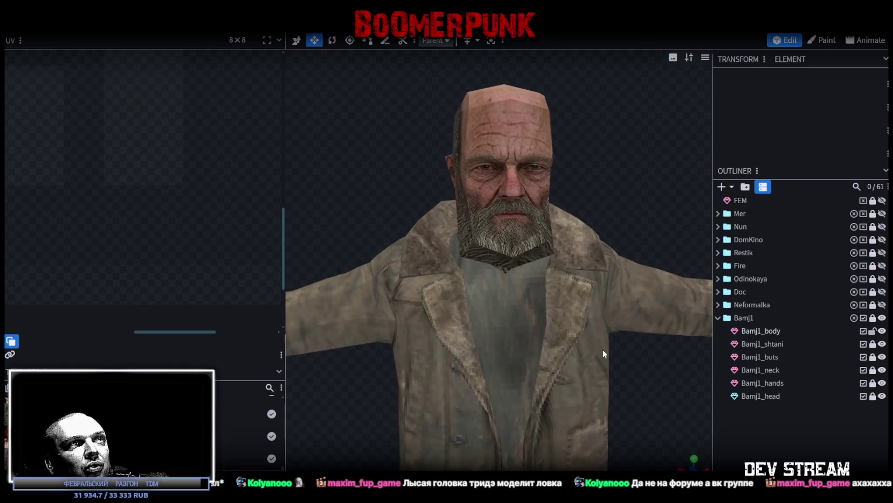
{"action": "scroll", "coordinate": [590, 344], "scroll_direction": "down", "scroll_amount": 1}
{"action": "mouse_move", "coordinate": [582, 339]}
{"action": "left_mouse_down"}
{"action": "mouse_move", "coordinate": [533, 346]}
{"action": "mouse_move", "coordinate": [534, 159]}
{"action": "mouse_move", "coordinate": [525, 224]}
{"action": "mouse_move", "coordinate": [389, 206]}
{"action": "mouse_move", "coordinate": [572, 240]}
{"action": "mouse_move", "coordinate": [508, 288]}
{"action": "mouse_move", "coordinate": [476, 240]}
{"action": "left_mouse_up"}
{"action": "scroll", "coordinate": [572, 241], "scroll_direction": "up", "scroll_amount": 2}
{"action": "scroll", "coordinate": [466, 282], "scroll_direction": "down", "scroll_amount": 1}
- Check the bald head from above and in profile, and save as TDMchars2.bbmodel
{"action": "mouse_move", "coordinate": [553, 253]}
{"action": "left_mouse_down"}
{"action": "mouse_move", "coordinate": [508, 265]}
{"action": "mouse_move", "coordinate": [602, 234]}
{"action": "mouse_move", "coordinate": [551, 174]}
{"action": "mouse_move", "coordinate": [532, 192]}
{"action": "mouse_move", "coordinate": [651, 184]}
{"action": "mouse_move", "coordinate": [605, 347]}
{"action": "mouse_move", "coordinate": [584, 302]}
{"action": "mouse_move", "coordinate": [634, 355]}
{"action": "left_mouse_up"}
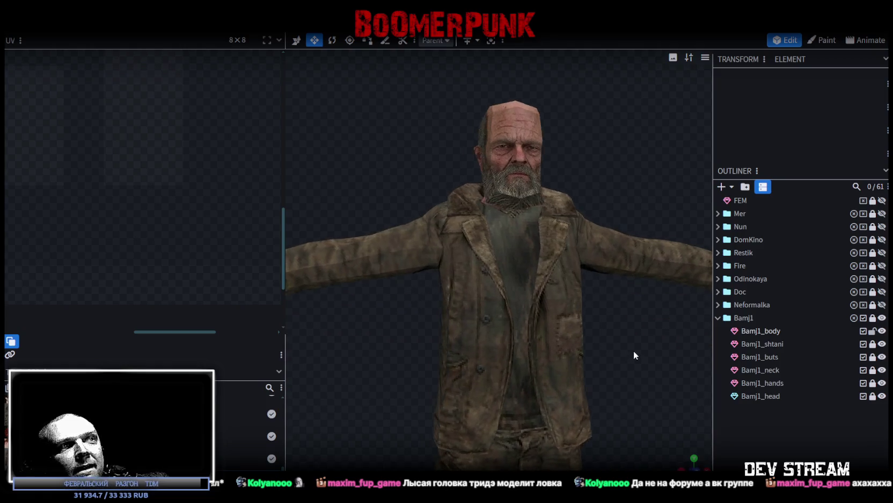
{"action": "scroll", "coordinate": [625, 343], "scroll_direction": "down", "scroll_amount": 1}
{"action": "scroll", "coordinate": [564, 328], "scroll_direction": "down", "scroll_amount": 2}
{"action": "key", "text": "ctrl+s"}
{"action": "mouse_move", "coordinate": [523, 304]}
{"action": "left_mouse_down"}
{"action": "mouse_move", "coordinate": [421, 324]}
{"action": "mouse_move", "coordinate": [458, 324]}
{"action": "left_mouse_up"}
{"action": "scroll", "coordinate": [455, 329], "scroll_direction": "up", "scroll_amount": 2}
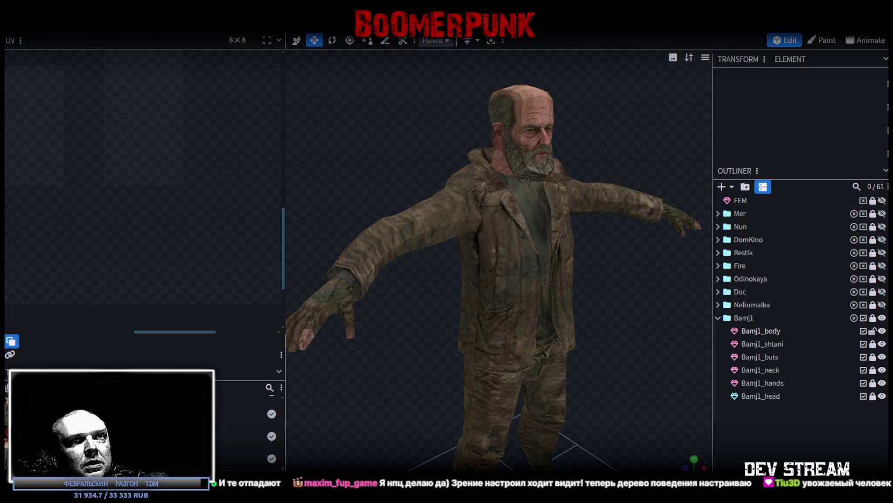
{"action": "scroll", "coordinate": [459, 324], "scroll_direction": "down", "scroll_amount": 3}
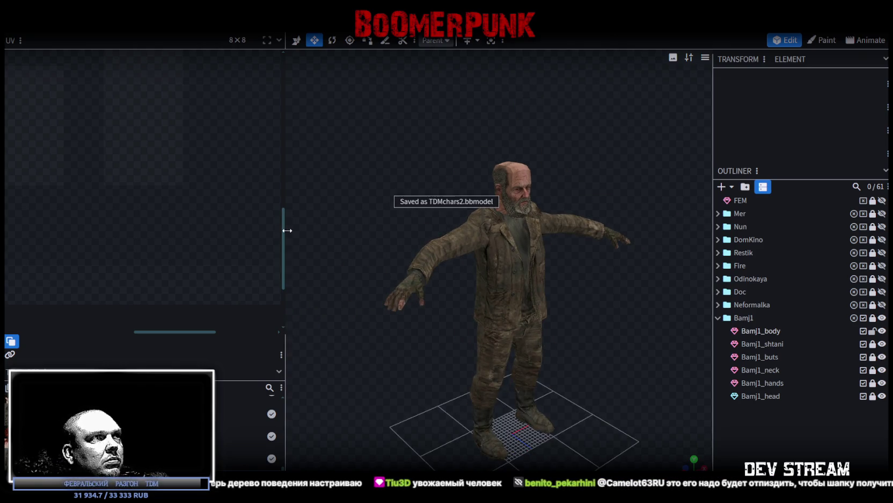
- Enlarge the 3D view and zoom in to inspect the textured Bamj1 character from the side
{"action": "left_click_drag", "start_coordinate": [285, 229], "coordinate": [193, 304]}
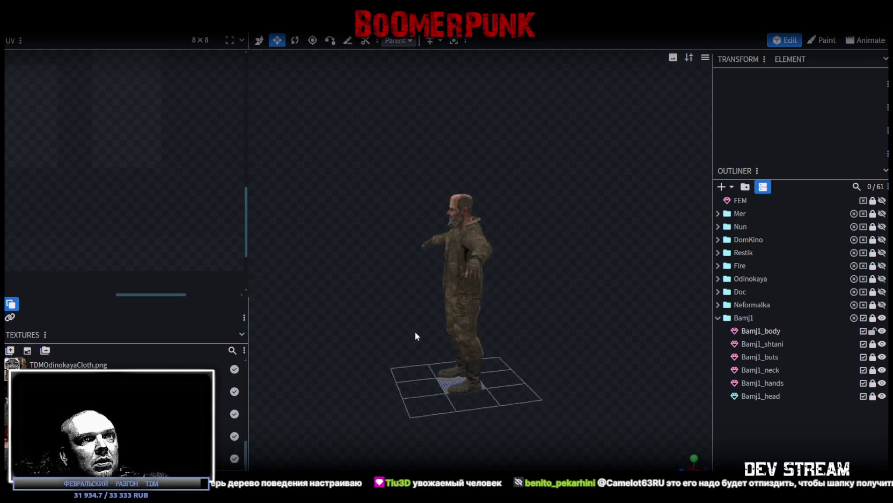
{"action": "scroll", "coordinate": [516, 331], "scroll_direction": "up", "scroll_amount": 2}
{"action": "scroll", "coordinate": [552, 332], "scroll_direction": "up", "scroll_amount": 2}
{"action": "scroll", "coordinate": [551, 355], "scroll_direction": "up", "scroll_amount": 1}
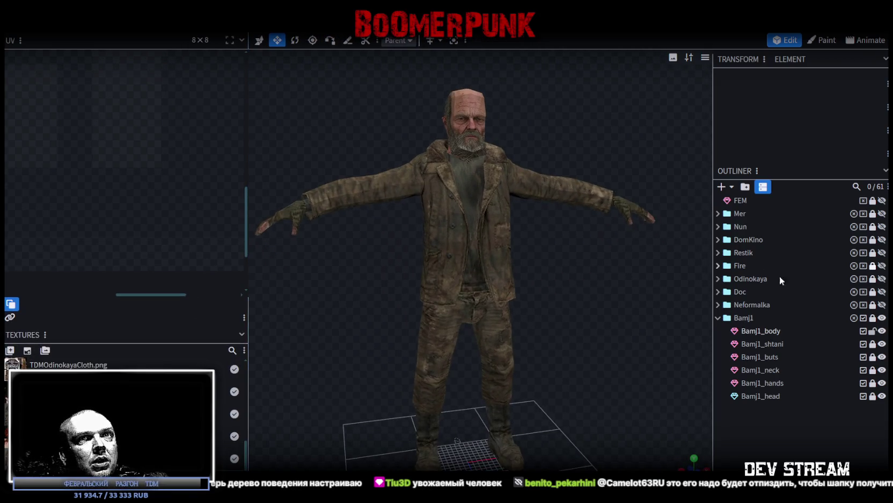
{"action": "scroll", "coordinate": [540, 284], "scroll_direction": "up", "scroll_amount": 2}
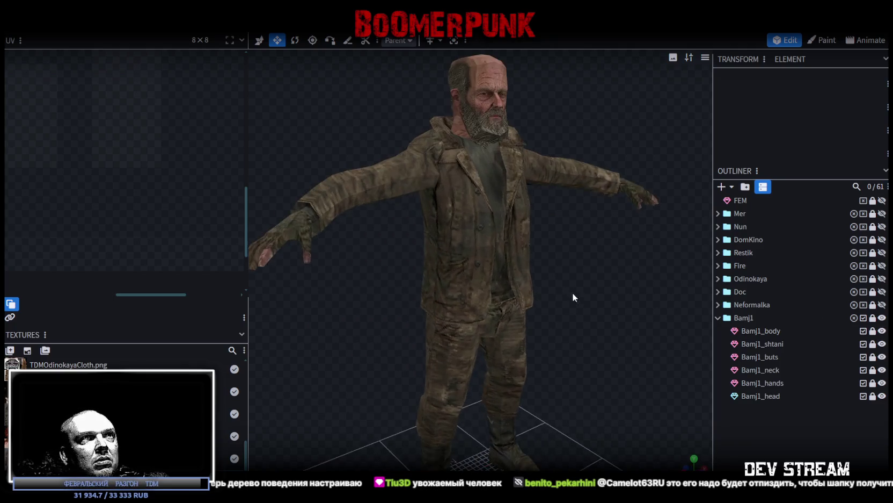
{"action": "mouse_move", "coordinate": [470, 201]}
{"action": "left_mouse_down"}
{"action": "mouse_move", "coordinate": [319, 275]}
{"action": "mouse_move", "coordinate": [351, 269]}
{"action": "mouse_move", "coordinate": [375, 279]}
{"action": "mouse_move", "coordinate": [505, 141]}
{"action": "mouse_move", "coordinate": [492, 190]}
{"action": "mouse_move", "coordinate": [535, 169]}
{"action": "mouse_move", "coordinate": [456, 144]}
{"action": "mouse_move", "coordinate": [326, 165]}
{"action": "mouse_move", "coordinate": [608, 329]}
{"action": "mouse_move", "coordinate": [528, 293]}
{"action": "mouse_move", "coordinate": [415, 293]}
{"action": "mouse_move", "coordinate": [379, 280]}
{"action": "mouse_move", "coordinate": [576, 340]}
{"action": "mouse_move", "coordinate": [415, 337]}
{"action": "mouse_move", "coordinate": [439, 354]}
{"action": "mouse_move", "coordinate": [493, 324]}
{"action": "mouse_move", "coordinate": [628, 305]}
{"action": "mouse_move", "coordinate": [592, 335]}
{"action": "mouse_move", "coordinate": [583, 315]}
{"action": "mouse_move", "coordinate": [566, 325]}
{"action": "mouse_move", "coordinate": [402, 300]}
{"action": "mouse_move", "coordinate": [471, 290]}
{"action": "mouse_move", "coordinate": [617, 306]}
{"action": "mouse_move", "coordinate": [538, 303]}
{"action": "mouse_move", "coordinate": [560, 303]}
{"action": "left_mouse_up"}
{"action": "scroll", "coordinate": [505, 142], "scroll_direction": "down", "scroll_amount": 2}
{"action": "scroll", "coordinate": [457, 144], "scroll_direction": "up", "scroll_amount": 2}
{"action": "scroll", "coordinate": [325, 165], "scroll_direction": "down", "scroll_amount": 2}
{"action": "scroll", "coordinate": [438, 360], "scroll_direction": "up", "scroll_amount": 2}
{"action": "scroll", "coordinate": [493, 324], "scroll_direction": "up", "scroll_amount": 2}
{"action": "scroll", "coordinate": [582, 315], "scroll_direction": "down", "scroll_amount": 2}
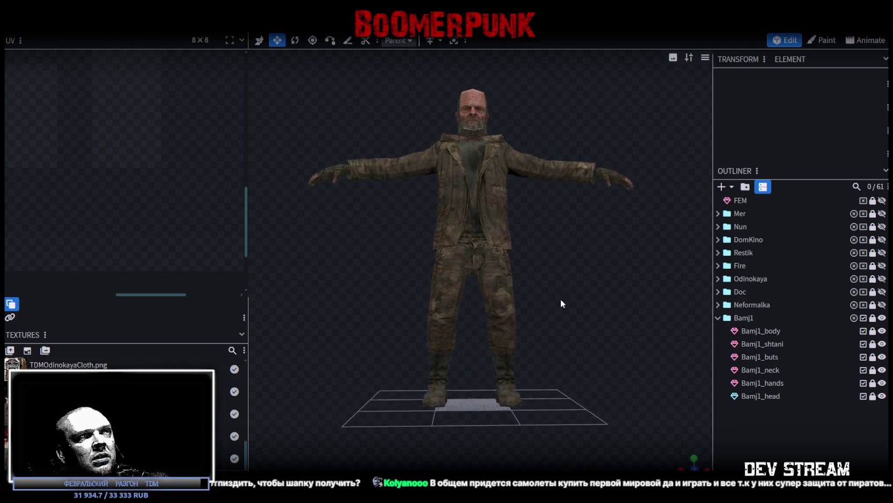
{"action": "scroll", "coordinate": [560, 301], "scroll_direction": "up", "scroll_amount": 3}
- Check the character from the front, left side and above, then switch to Photoshop
{"action": "left_click_drag", "start_coordinate": [590, 331], "coordinate": [547, 306]}
{"action": "scroll", "coordinate": [541, 305], "scroll_direction": "up", "scroll_amount": 3}
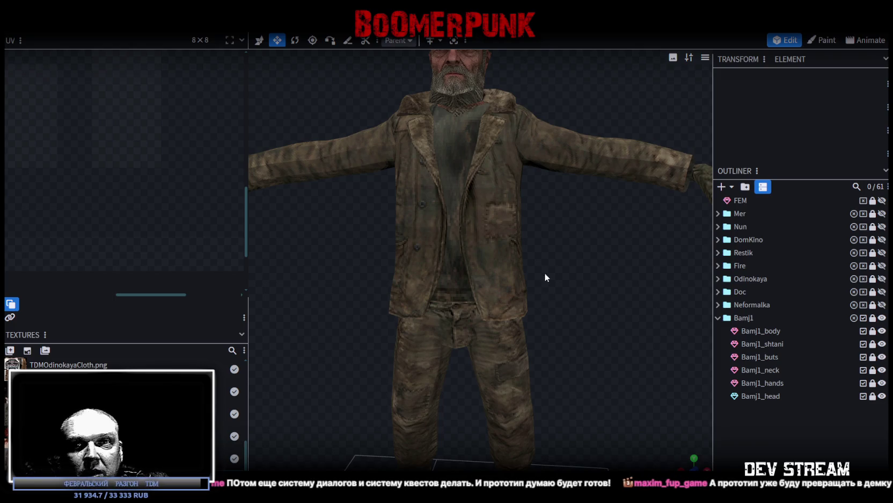
{"action": "scroll", "coordinate": [543, 273], "scroll_direction": "down", "scroll_amount": 3}
{"action": "scroll", "coordinate": [623, 274], "scroll_direction": "up", "scroll_amount": 5}
{"action": "mouse_move", "coordinate": [541, 278]}
{"action": "left_mouse_down"}
{"action": "mouse_move", "coordinate": [623, 274]}
{"action": "mouse_move", "coordinate": [592, 262]}
{"action": "mouse_move", "coordinate": [384, 268]}
{"action": "mouse_move", "coordinate": [418, 119]}
{"action": "mouse_move", "coordinate": [393, 171]}
{"action": "mouse_move", "coordinate": [290, 175]}
{"action": "mouse_move", "coordinate": [274, 215]}
{"action": "left_mouse_up"}
{"action": "mouse_move", "coordinate": [432, 196]}
{"action": "left_mouse_down"}
{"action": "mouse_move", "coordinate": [590, 176]}
{"action": "mouse_move", "coordinate": [598, 220]}
{"action": "mouse_move", "coordinate": [404, 231]}
{"action": "mouse_move", "coordinate": [289, 225]}
{"action": "mouse_move", "coordinate": [558, 213]}
{"action": "left_mouse_up"}
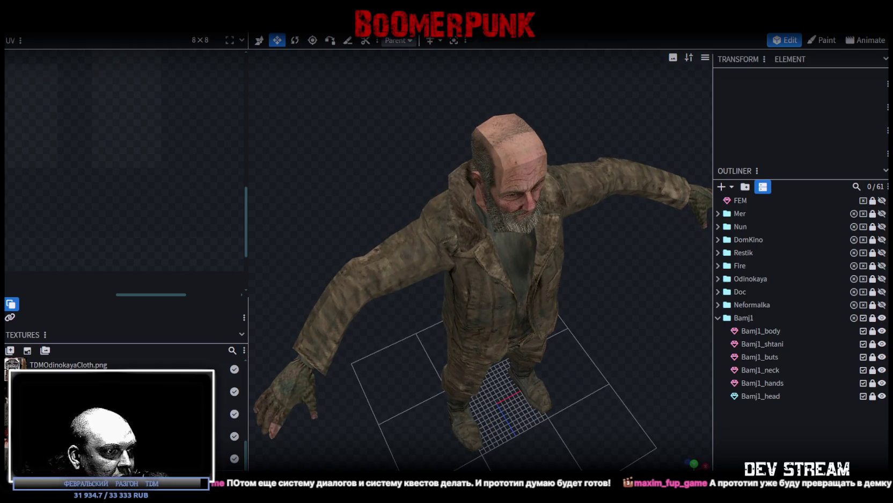
{"action": "key", "text": "alt+Tab"}
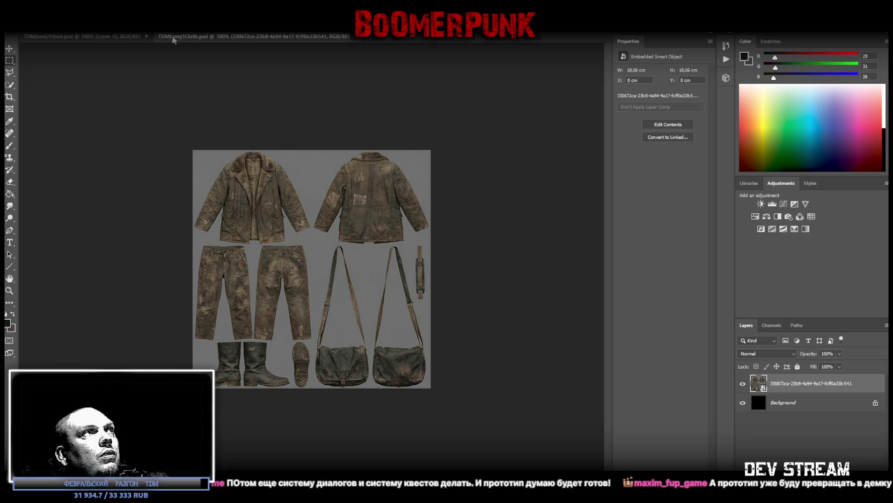
- In TDMbamj1Head.psd, copy the bald forehead skin area of Layer 13 onto a new layer
{"action": "left_click", "coordinate": [108, 36]}
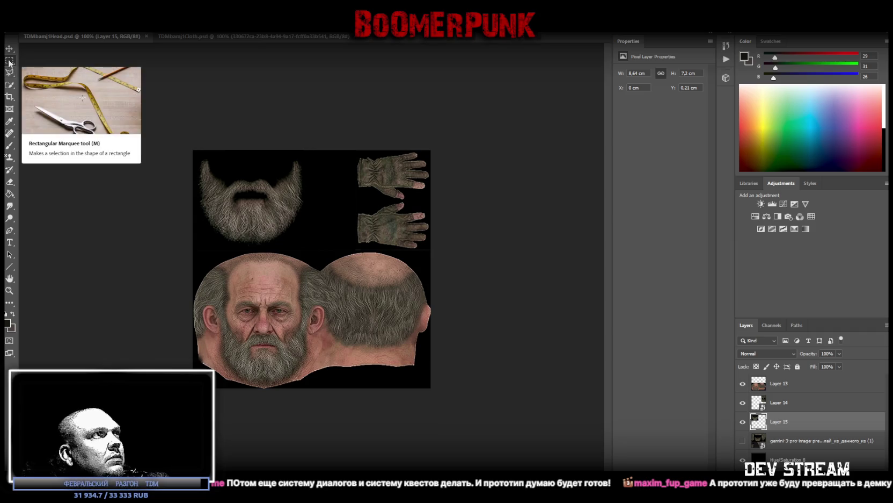
{"action": "left_click", "coordinate": [788, 392]}
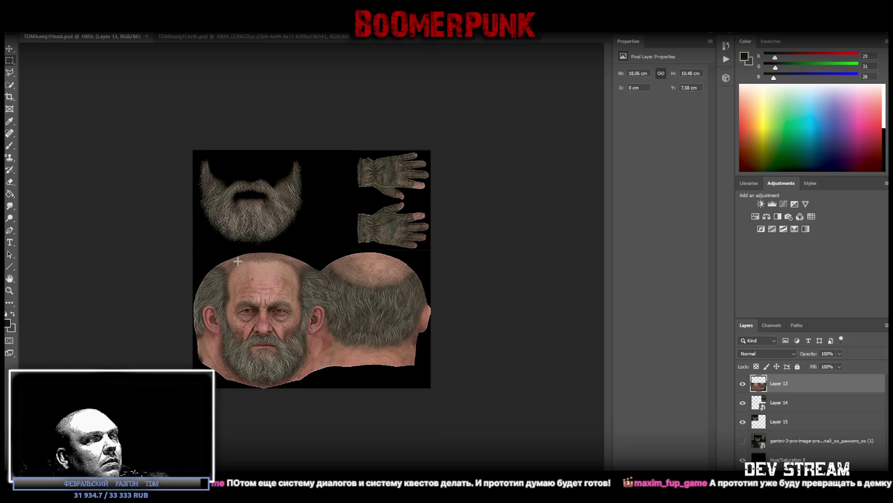
{"action": "left_click_drag", "start_coordinate": [233, 254], "coordinate": [295, 295]}
{"action": "right_click", "coordinate": [253, 273]}
{"action": "left_click", "coordinate": [311, 339]}
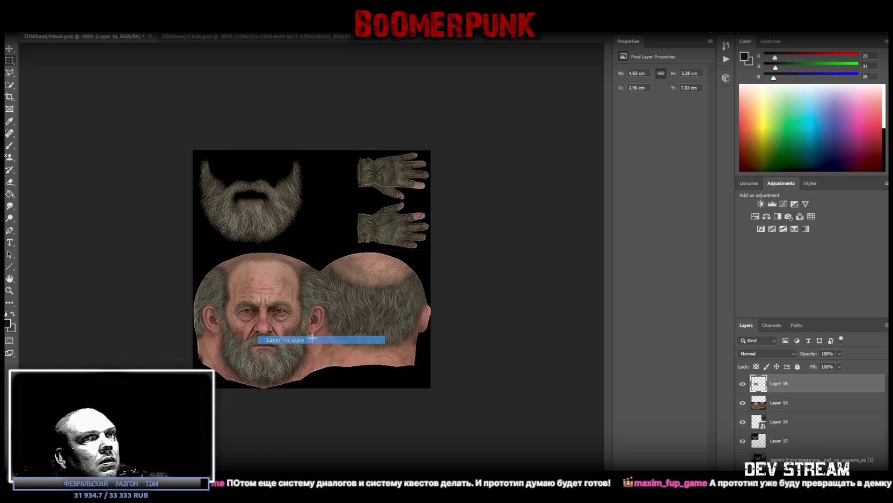
- Transform and position the copied skin patch over the back-of-head crown
{"action": "key", "text": "ctrl+t"}
{"action": "left_click_drag", "start_coordinate": [303, 239], "coordinate": [197, 341]}
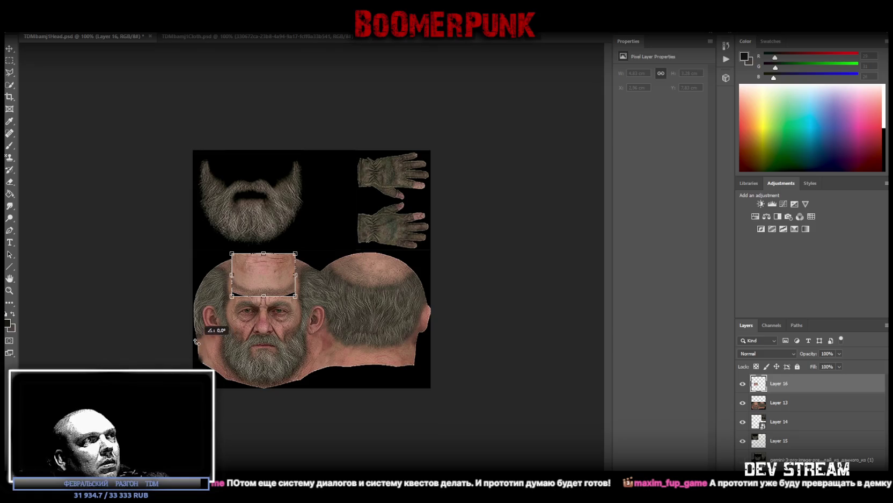
{"action": "left_click_drag", "start_coordinate": [273, 276], "coordinate": [383, 263]}
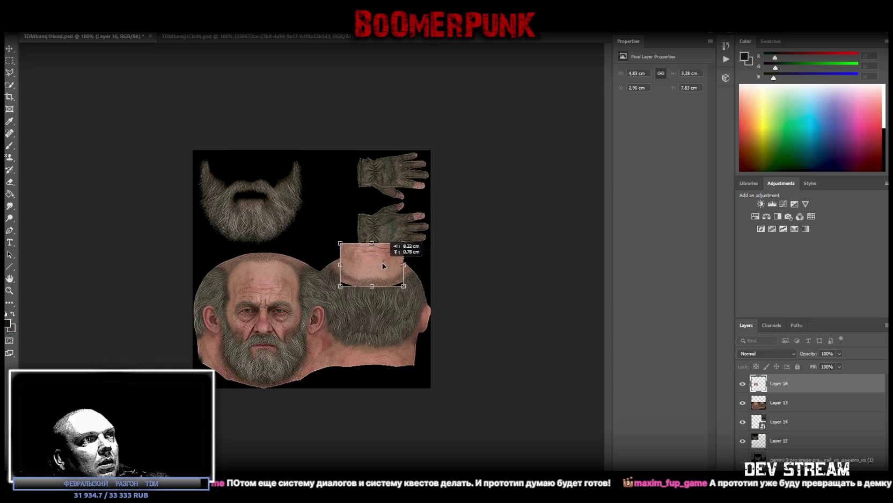
{"action": "left_click_drag", "start_coordinate": [383, 266], "coordinate": [384, 266]}
{"action": "left_click", "coordinate": [10, 48]}
{"action": "left_click", "coordinate": [9, 290]}
{"action": "left_click_drag", "start_coordinate": [355, 275], "coordinate": [481, 276]}
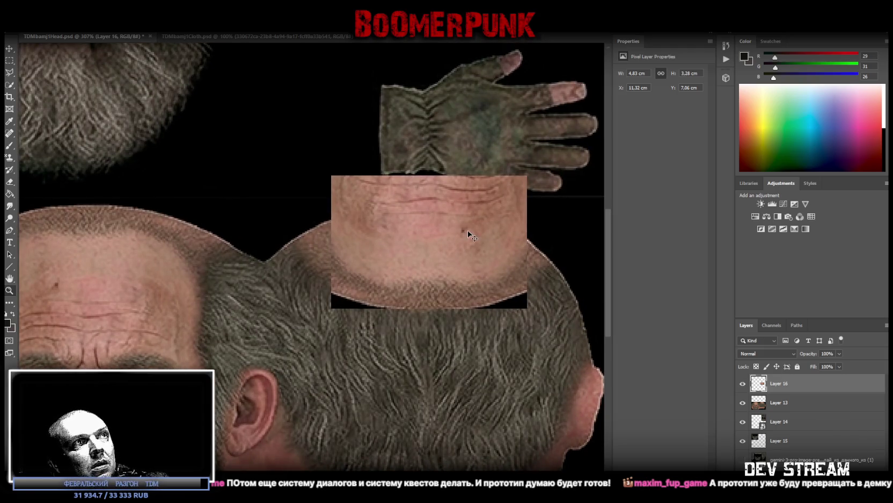
{"action": "left_click_drag", "start_coordinate": [489, 245], "coordinate": [478, 245]}
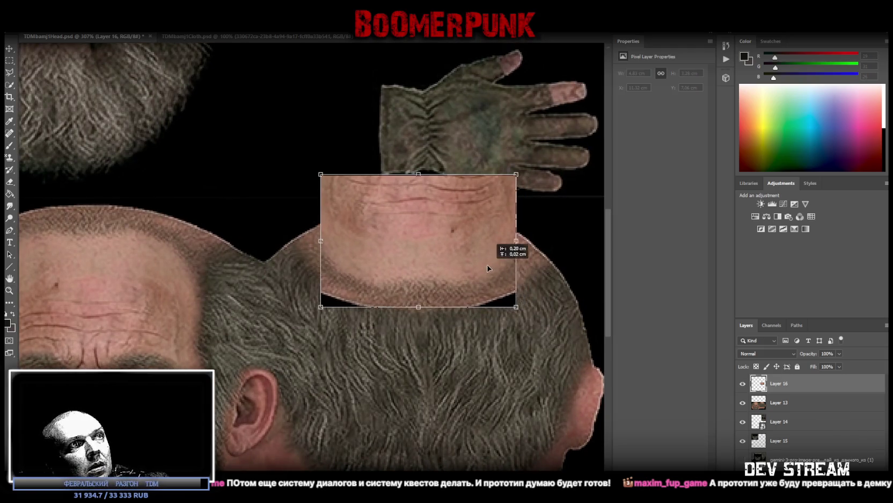
- Lower the patch's fill to 73%, erase its edges into the hair, then restore 100% fill
{"action": "left_click", "coordinate": [840, 367]}
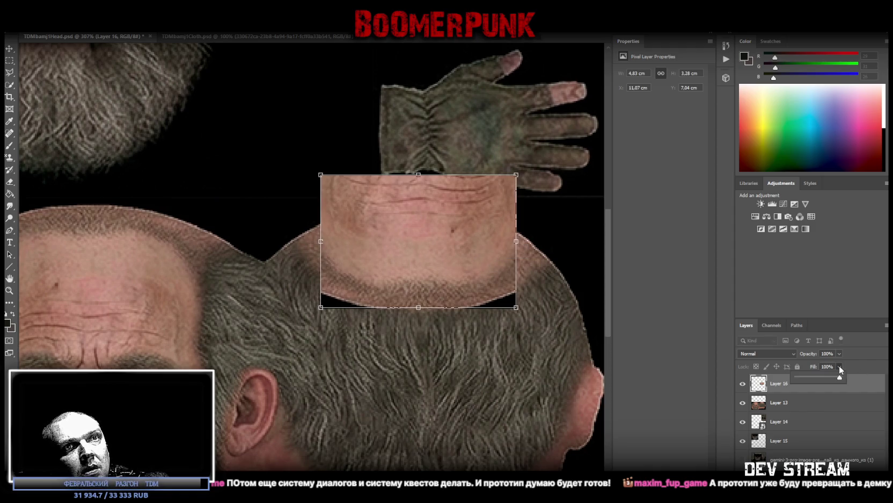
{"action": "left_click_drag", "start_coordinate": [829, 380], "coordinate": [829, 378]}
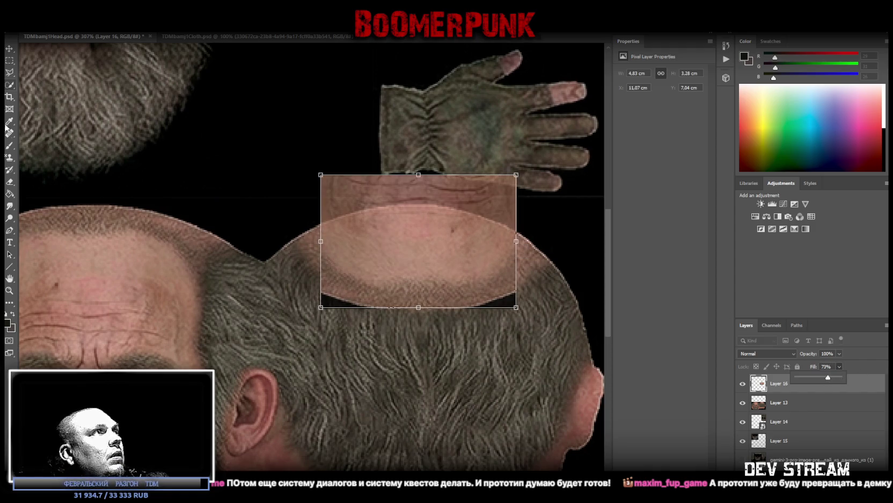
{"action": "left_click", "coordinate": [10, 182]}
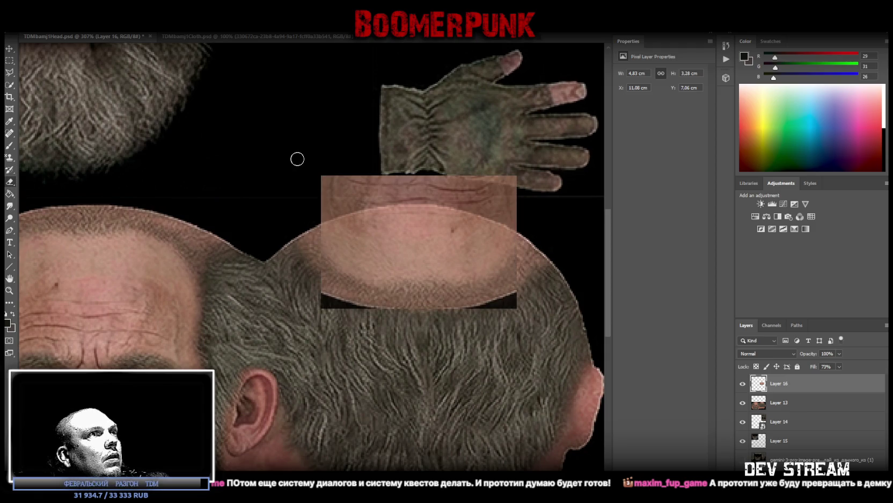
{"action": "mouse_move", "coordinate": [382, 170]}
{"action": "left_mouse_down"}
{"action": "mouse_move", "coordinate": [291, 194]}
{"action": "mouse_move", "coordinate": [402, 178]}
{"action": "mouse_move", "coordinate": [518, 178]}
{"action": "left_mouse_up"}
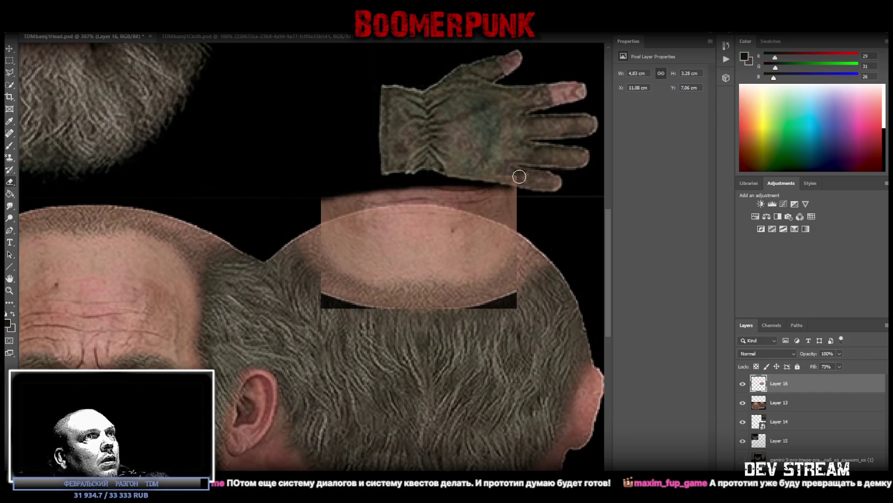
{"action": "mouse_move", "coordinate": [451, 176]}
{"action": "left_mouse_down"}
{"action": "mouse_move", "coordinate": [524, 194]}
{"action": "mouse_move", "coordinate": [524, 210]}
{"action": "mouse_move", "coordinate": [523, 199]}
{"action": "mouse_move", "coordinate": [409, 183]}
{"action": "mouse_move", "coordinate": [429, 185]}
{"action": "mouse_move", "coordinate": [313, 206]}
{"action": "mouse_move", "coordinate": [377, 193]}
{"action": "mouse_move", "coordinate": [472, 193]}
{"action": "mouse_move", "coordinate": [545, 210]}
{"action": "left_mouse_up"}
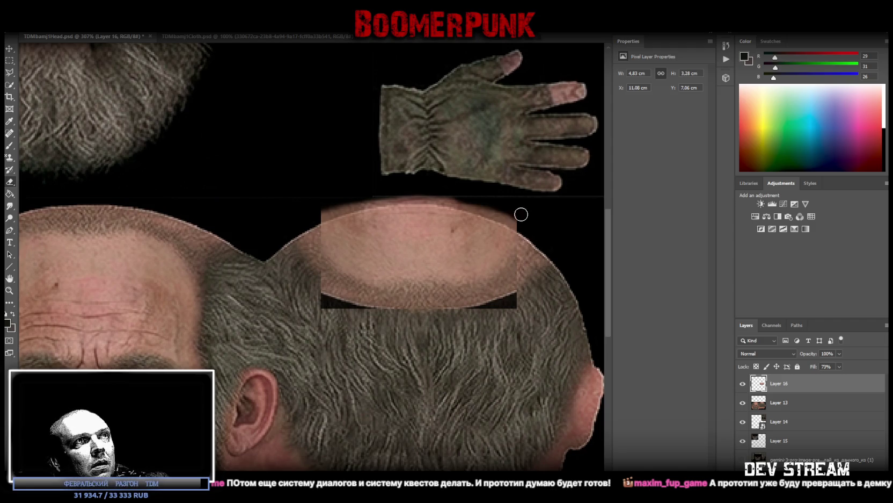
{"action": "mouse_move", "coordinate": [526, 232]}
{"action": "left_mouse_down"}
{"action": "mouse_move", "coordinate": [515, 303]}
{"action": "mouse_move", "coordinate": [447, 313]}
{"action": "mouse_move", "coordinate": [333, 307]}
{"action": "mouse_move", "coordinate": [347, 311]}
{"action": "mouse_move", "coordinate": [314, 298]}
{"action": "left_mouse_up"}
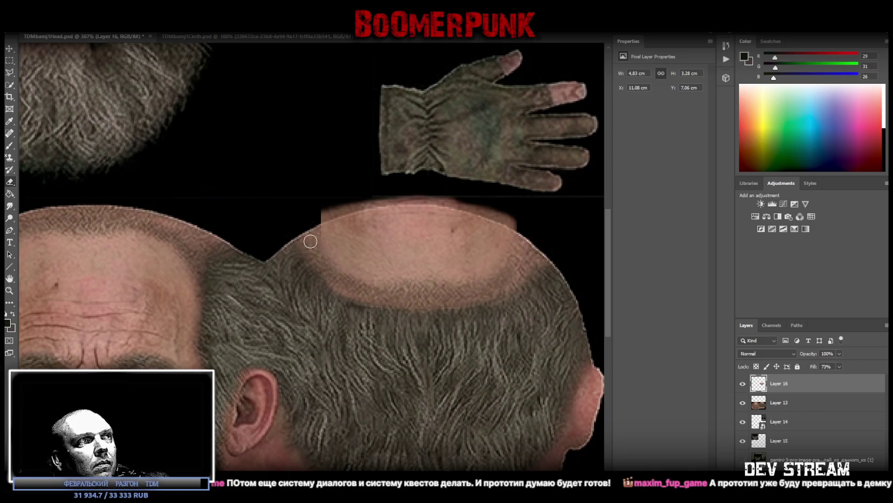
{"action": "left_click_drag", "start_coordinate": [319, 212], "coordinate": [322, 220]}
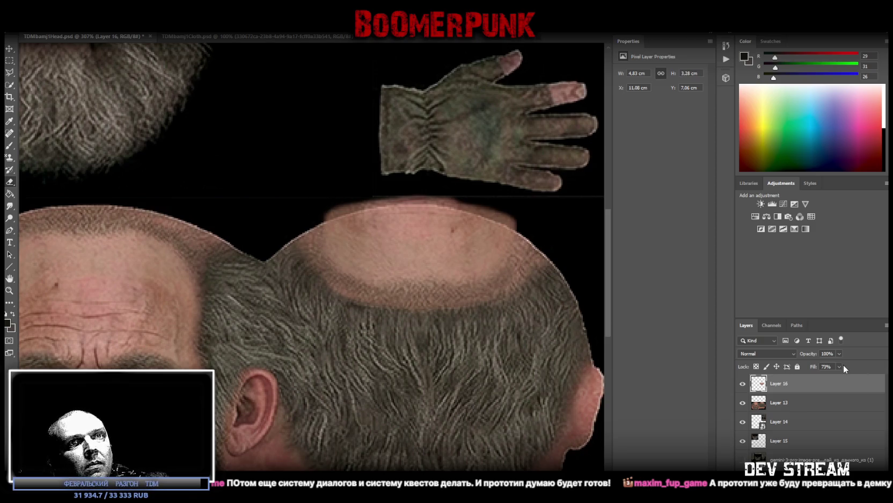
{"action": "left_click_drag", "start_coordinate": [873, 374], "coordinate": [885, 369]}
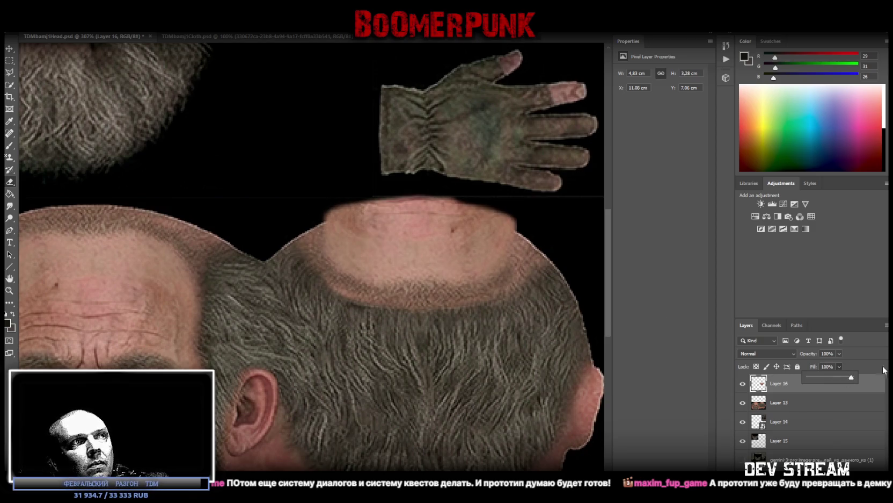
{"action": "left_click", "coordinate": [346, 297]}
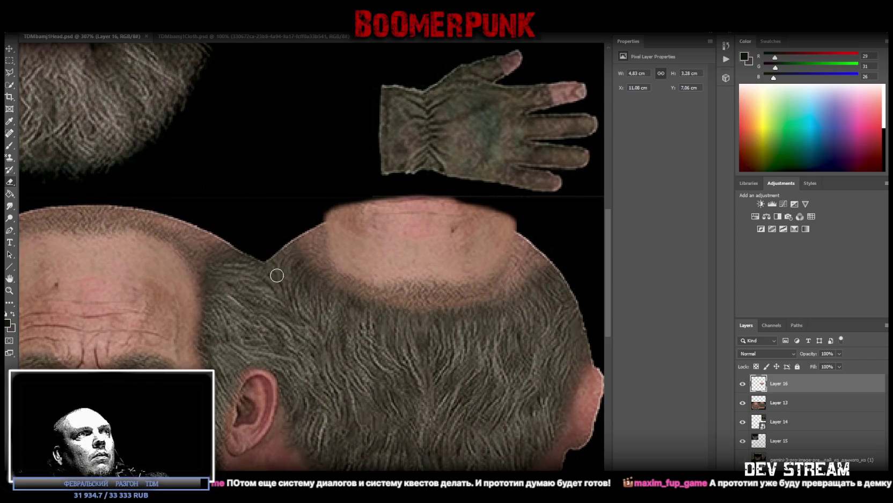
{"action": "left_click", "coordinate": [26, 26]}
- Save the head texture as PNG, replacing the existing TDMbamj1Head.png, and return to Blockbench
{"action": "left_click", "coordinate": [39, 109]}
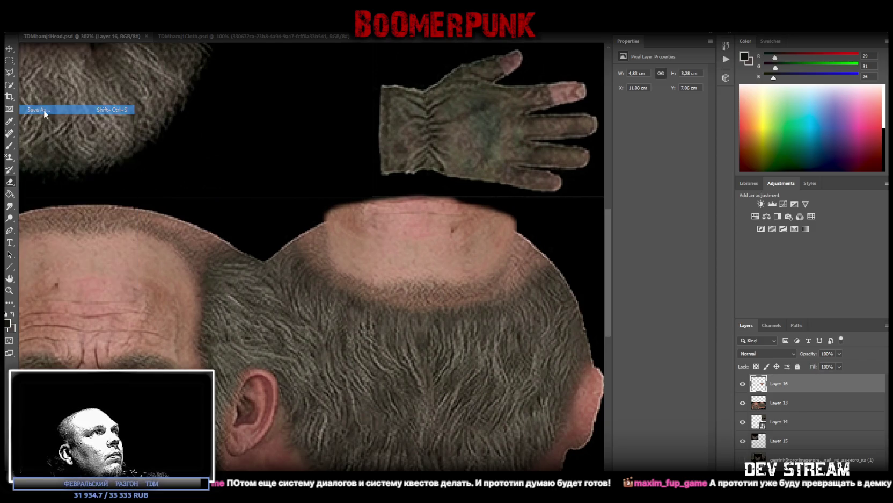
{"action": "left_click", "coordinate": [161, 304]}
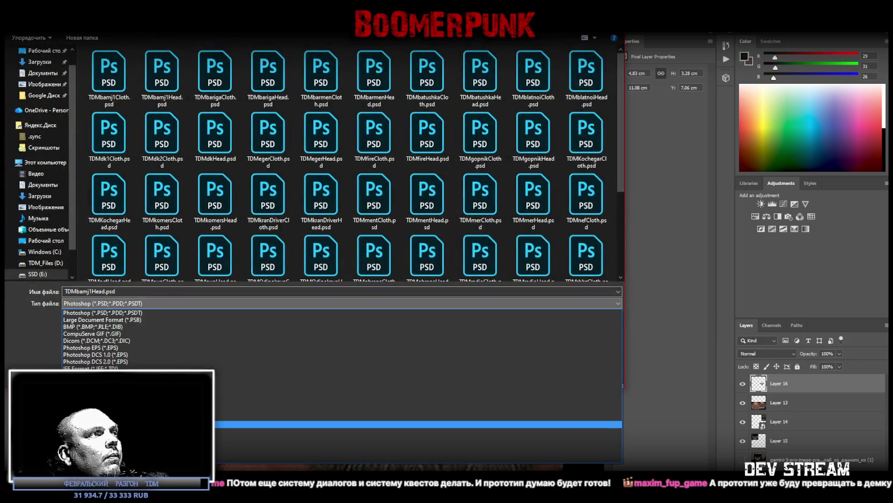
{"action": "left_click", "coordinate": [473, 424]}
{"action": "key", "text": "Return"}
{"action": "left_click", "coordinate": [473, 257]}
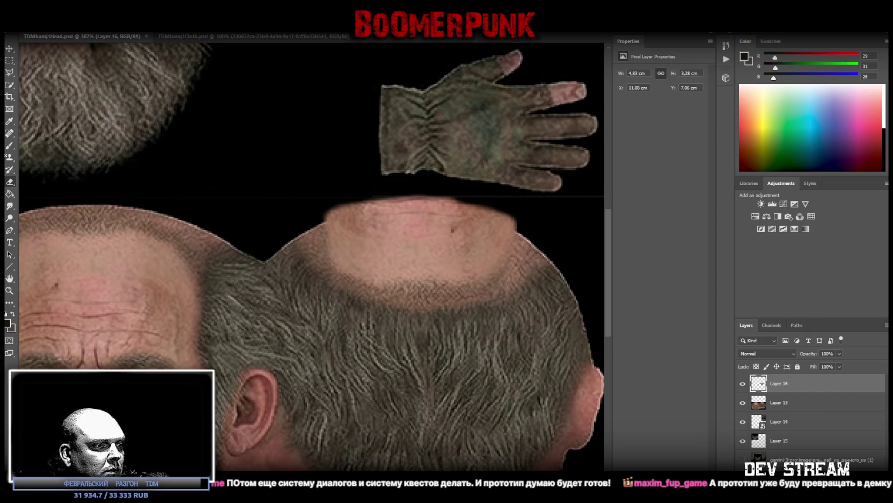
{"action": "key", "text": "alt+Tab"}
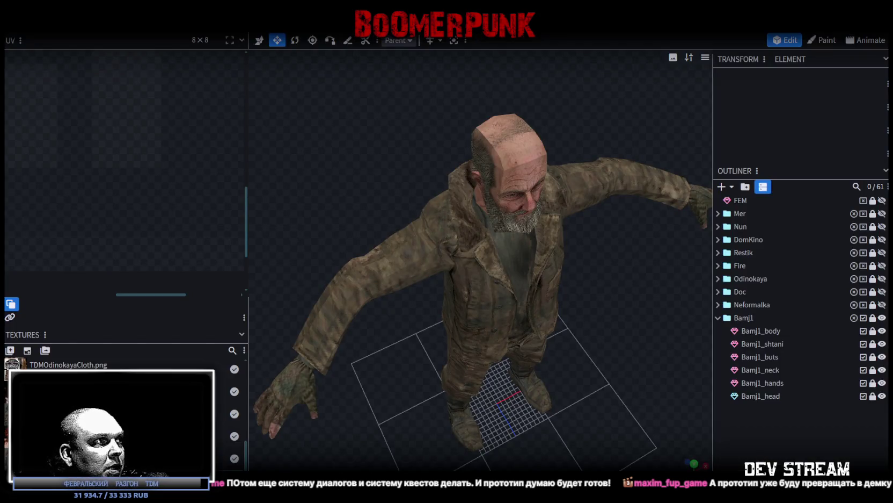
- Orbit to a high view of the character and select the Bamj1_head mesh
{"action": "right_click", "coordinate": [54, 365]}
{"action": "left_click", "coordinate": [534, 422]}
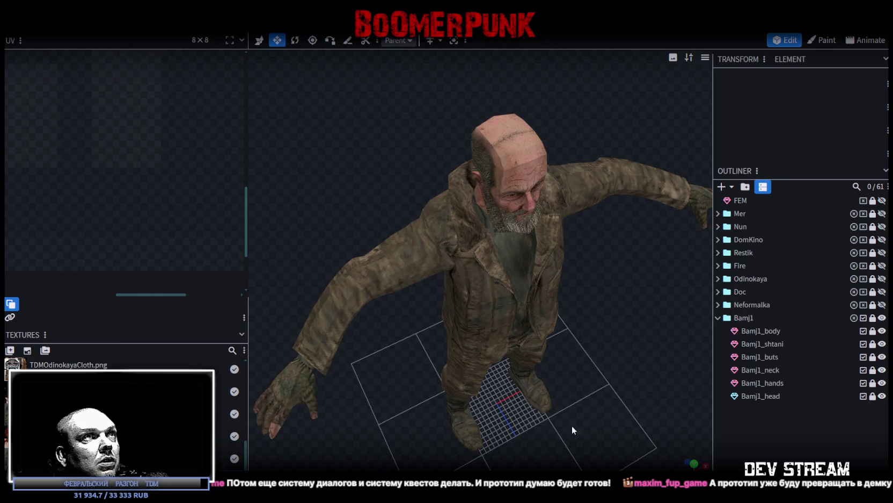
{"action": "mouse_move", "coordinate": [626, 312]}
{"action": "left_mouse_down"}
{"action": "mouse_move", "coordinate": [567, 310]}
{"action": "mouse_move", "coordinate": [544, 322]}
{"action": "mouse_move", "coordinate": [508, 186]}
{"action": "left_mouse_up"}
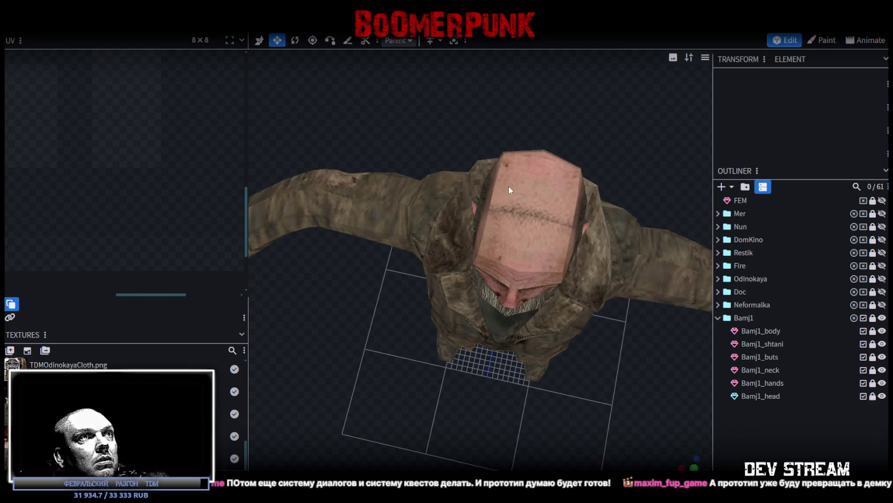
{"action": "mouse_move", "coordinate": [360, 350]}
{"action": "left_mouse_down"}
{"action": "mouse_move", "coordinate": [414, 326]}
{"action": "mouse_move", "coordinate": [434, 246]}
{"action": "mouse_move", "coordinate": [292, 269]}
{"action": "left_mouse_up"}
{"action": "mouse_move", "coordinate": [425, 307]}
{"action": "left_mouse_down"}
{"action": "mouse_move", "coordinate": [571, 265]}
{"action": "mouse_move", "coordinate": [644, 290]}
{"action": "left_mouse_up"}
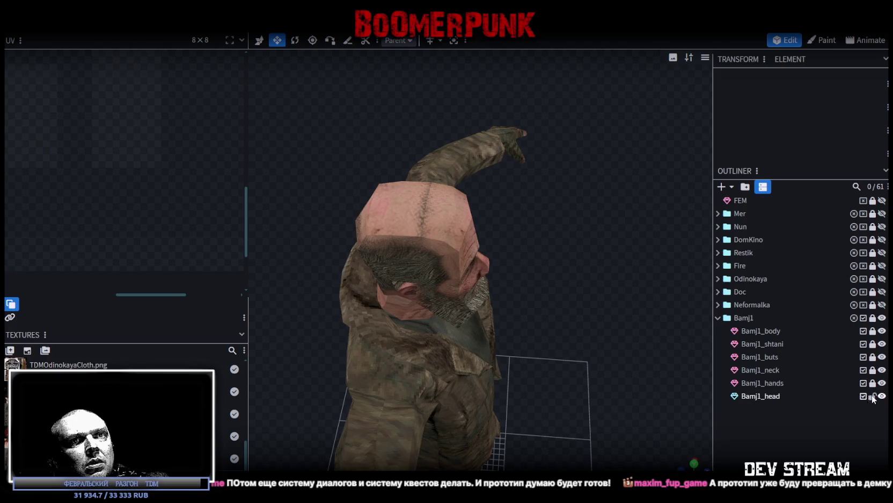
{"action": "left_click", "coordinate": [756, 396]}
{"action": "left_click", "coordinate": [393, 212]}
{"action": "left_click", "coordinate": [430, 196]}
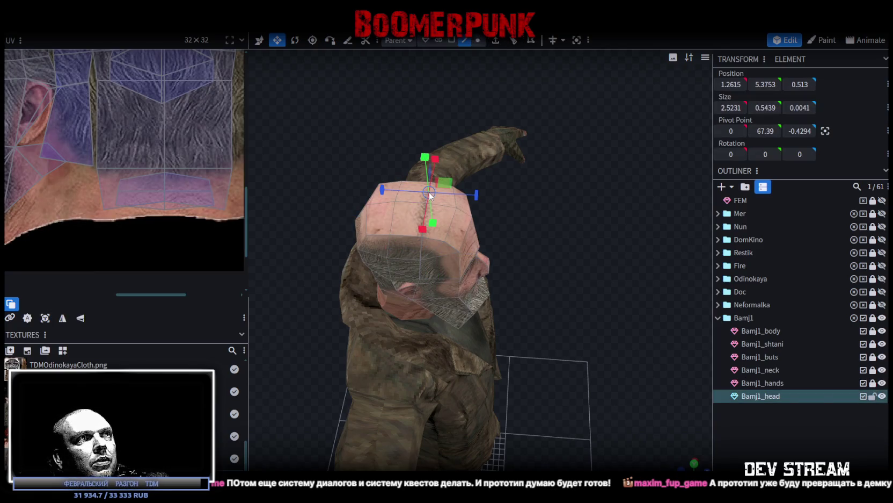
- In Face mode, select the scalp faces on top of the head
{"action": "left_click", "coordinate": [452, 40]}
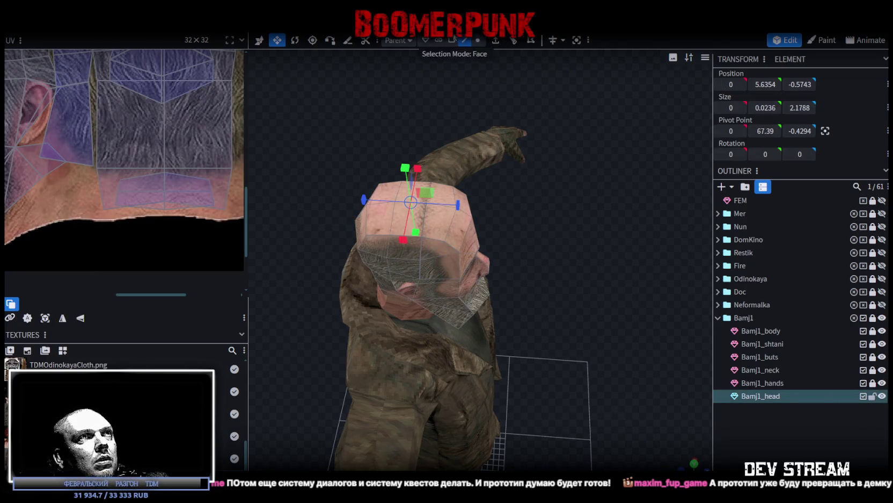
{"action": "left_click", "coordinate": [395, 214]}
{"action": "scroll", "coordinate": [186, 138], "scroll_direction": "down", "scroll_amount": 3}
{"action": "scroll", "coordinate": [157, 141], "scroll_direction": "up", "scroll_amount": 3}
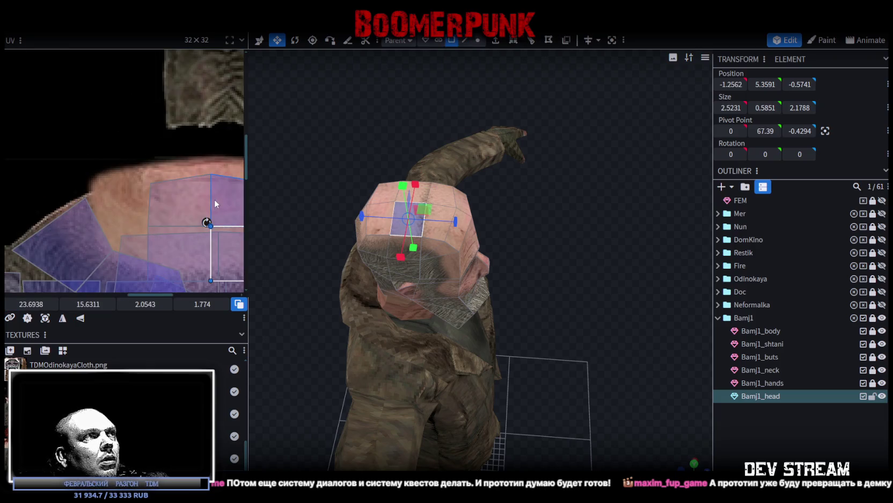
{"action": "scroll", "coordinate": [214, 199], "scroll_direction": "up", "scroll_amount": 2}
{"action": "middle_click_drag", "start_coordinate": [137, 141], "coordinate": [116, 126]}
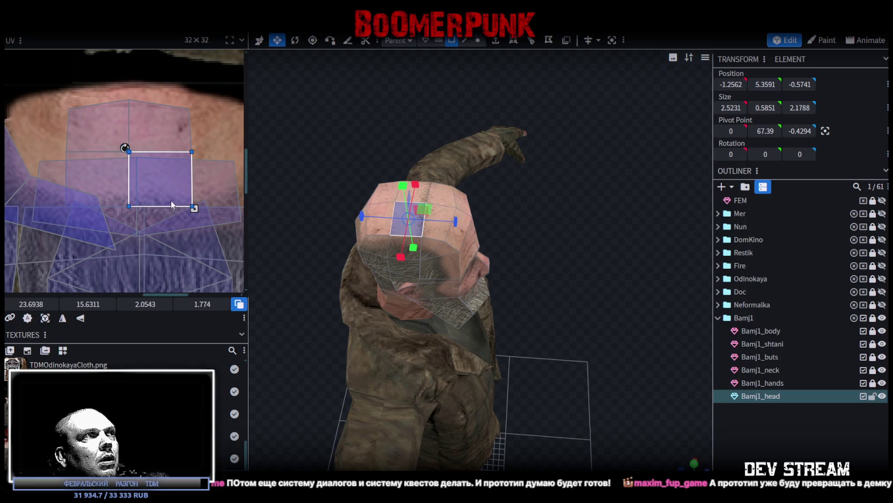
{"action": "left_click", "coordinate": [428, 191], "text": "shift"}
{"action": "left_click", "coordinate": [408, 190], "text": "shift"}
{"action": "left_click", "coordinate": [384, 190], "text": "shift"}
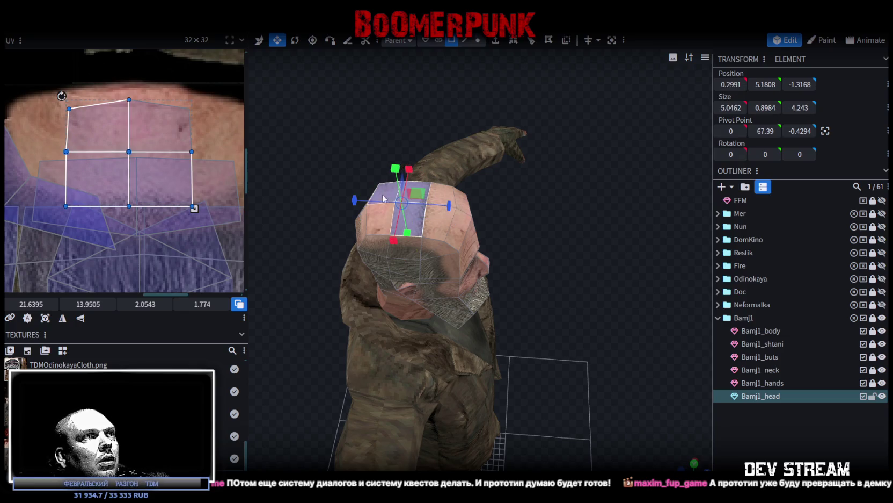
{"action": "left_click", "coordinate": [440, 221], "text": "shift"}
{"action": "key", "text": "ctrl+z"}
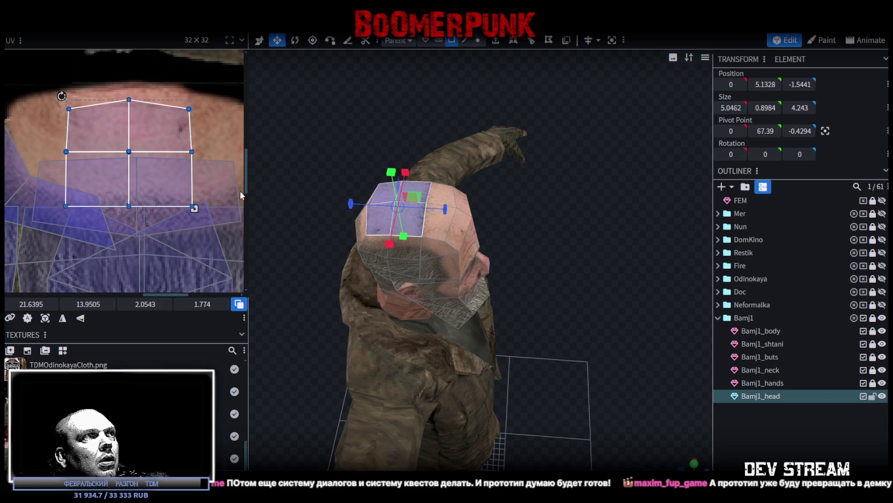
- Mirror the scalp UVs vertically, move the grid up and shorten it onto the forehead skin
{"action": "left_click", "coordinate": [80, 318]}
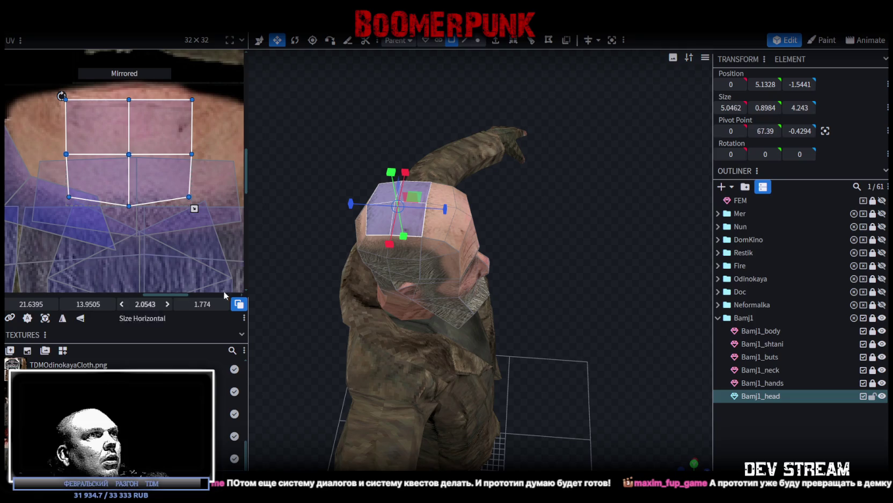
{"action": "left_click_drag", "start_coordinate": [155, 135], "coordinate": [157, 127]}
{"action": "mouse_move", "coordinate": [196, 202]}
{"action": "left_mouse_down"}
{"action": "mouse_move", "coordinate": [198, 189]}
{"action": "mouse_move", "coordinate": [173, 171]}
{"action": "left_mouse_up"}
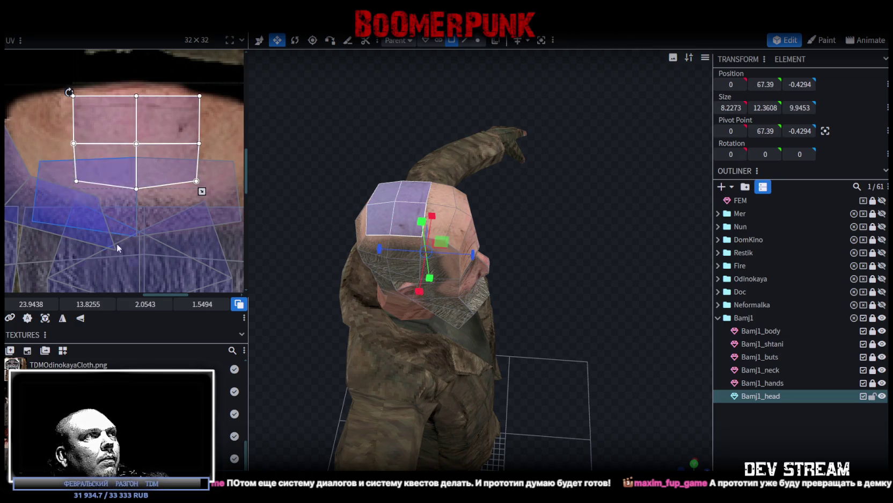
{"action": "left_click", "coordinate": [81, 318]}
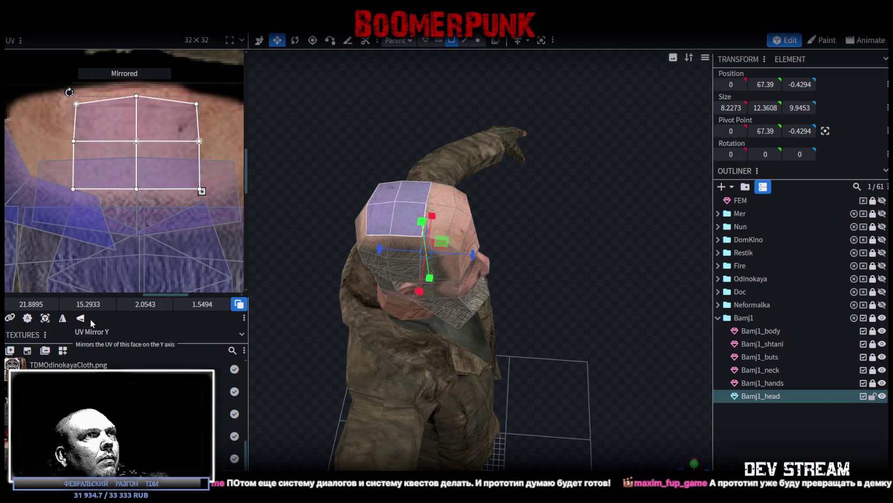
{"action": "left_click", "coordinate": [737, 442]}
- Lower the top edge of the left forehead face's UV quad
{"action": "mouse_move", "coordinate": [557, 339]}
{"action": "left_mouse_down"}
{"action": "mouse_move", "coordinate": [580, 338]}
{"action": "mouse_move", "coordinate": [542, 322]}
{"action": "left_mouse_up"}
{"action": "left_click", "coordinate": [415, 272]}
{"action": "left_click", "coordinate": [420, 252]}
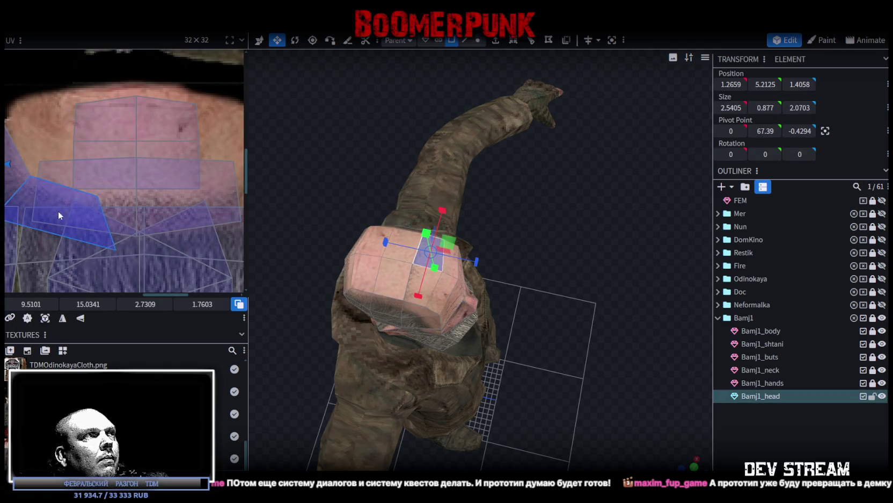
{"action": "scroll", "coordinate": [60, 211], "scroll_direction": "down", "scroll_amount": 5}
{"action": "scroll", "coordinate": [134, 193], "scroll_direction": "up", "scroll_amount": 3}
{"action": "scroll", "coordinate": [159, 189], "scroll_direction": "up", "scroll_amount": 2}
{"action": "scroll", "coordinate": [197, 179], "scroll_direction": "up", "scroll_amount": 4}
{"action": "scroll", "coordinate": [72, 176], "scroll_direction": "down", "scroll_amount": 1}
{"action": "scroll", "coordinate": [39, 161], "scroll_direction": "down", "scroll_amount": 2}
{"action": "middle_click_drag", "start_coordinate": [33, 162], "coordinate": [82, 162]}
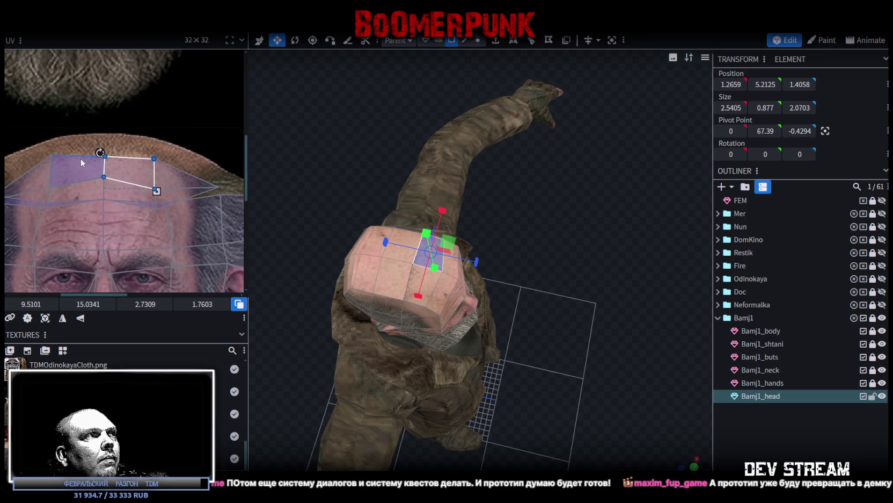
{"action": "left_click", "coordinate": [47, 153]}
{"action": "scroll", "coordinate": [107, 153], "scroll_direction": "up", "scroll_amount": 2}
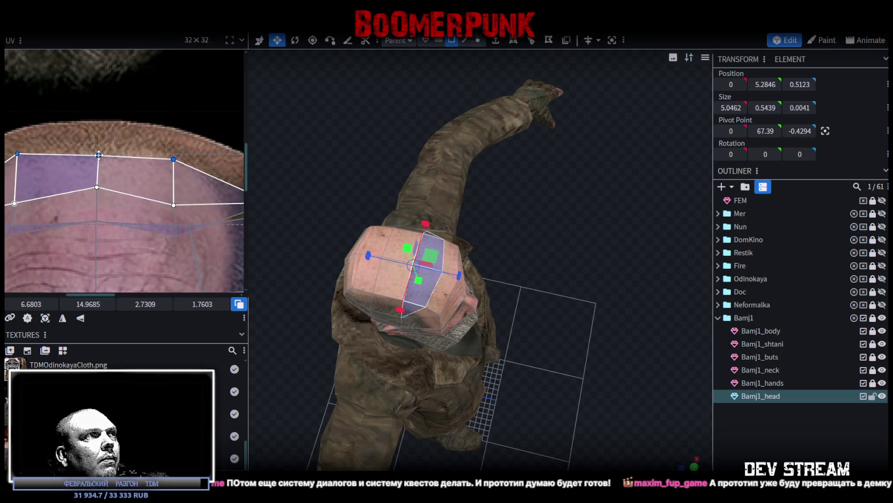
{"action": "left_click_drag", "start_coordinate": [99, 160], "coordinate": [99, 161]}
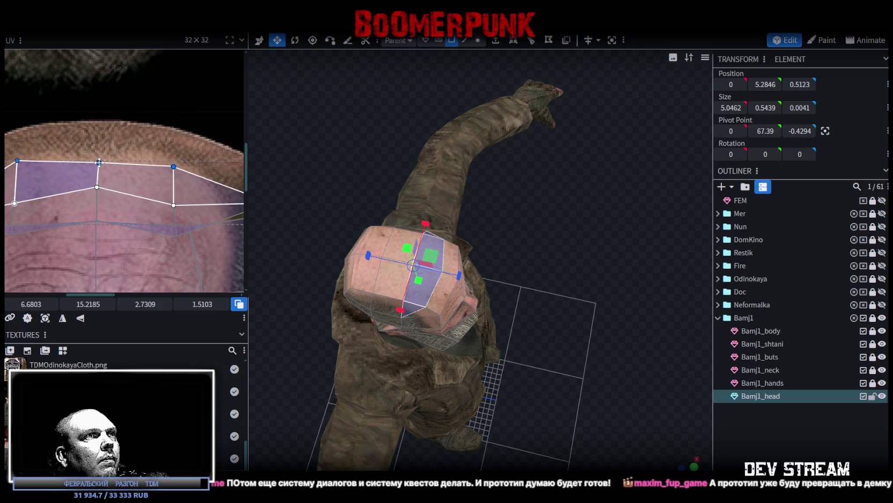
{"action": "left_click", "coordinate": [616, 356]}
- Orbit around the character to check the remapped scalp from the side and above
{"action": "mouse_move", "coordinate": [616, 356]}
{"action": "left_mouse_down"}
{"action": "mouse_move", "coordinate": [558, 349]}
{"action": "mouse_move", "coordinate": [447, 363]}
{"action": "mouse_move", "coordinate": [526, 373]}
{"action": "mouse_move", "coordinate": [553, 391]}
{"action": "left_mouse_up"}
{"action": "mouse_move", "coordinate": [500, 377]}
{"action": "left_mouse_down"}
{"action": "mouse_move", "coordinate": [542, 363]}
{"action": "mouse_move", "coordinate": [694, 358]}
{"action": "mouse_move", "coordinate": [455, 357]}
{"action": "mouse_move", "coordinate": [620, 363]}
{"action": "left_mouse_up"}
{"action": "mouse_move", "coordinate": [692, 376]}
{"action": "left_mouse_down"}
{"action": "mouse_move", "coordinate": [594, 346]}
{"action": "mouse_move", "coordinate": [630, 300]}
{"action": "mouse_move", "coordinate": [561, 287]}
{"action": "mouse_move", "coordinate": [350, 293]}
{"action": "mouse_move", "coordinate": [271, 354]}
{"action": "mouse_move", "coordinate": [265, 320]}
{"action": "mouse_move", "coordinate": [310, 309]}
{"action": "mouse_move", "coordinate": [446, 205]}
{"action": "mouse_move", "coordinate": [343, 199]}
{"action": "mouse_move", "coordinate": [338, 240]}
{"action": "mouse_move", "coordinate": [403, 222]}
{"action": "left_mouse_up"}
- Select the Bamj1_head mesh in the viewport
{"action": "left_click", "coordinate": [515, 161]}
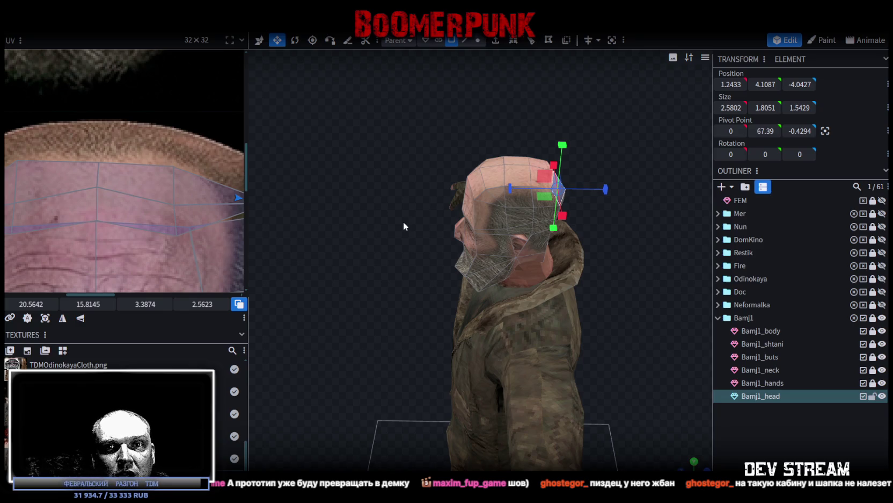
- Orbit to a front view of the head and select the Bamj1_head mesh
{"action": "mouse_move", "coordinate": [477, 260]}
{"action": "left_mouse_down"}
{"action": "mouse_move", "coordinate": [523, 308]}
{"action": "mouse_move", "coordinate": [508, 282]}
{"action": "left_mouse_up"}
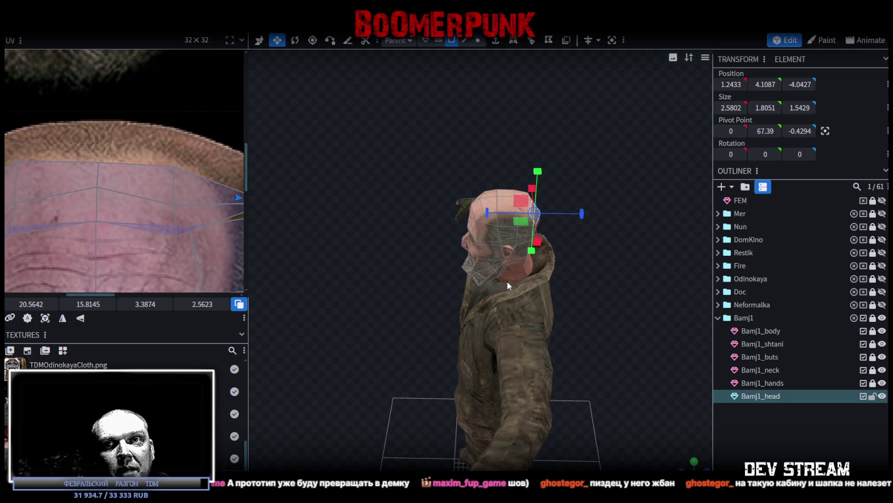
{"action": "mouse_move", "coordinate": [578, 267]}
{"action": "left_mouse_down"}
{"action": "mouse_move", "coordinate": [627, 295]}
{"action": "mouse_move", "coordinate": [591, 370]}
{"action": "mouse_move", "coordinate": [614, 344]}
{"action": "mouse_move", "coordinate": [447, 361]}
{"action": "mouse_move", "coordinate": [603, 337]}
{"action": "mouse_move", "coordinate": [575, 225]}
{"action": "left_mouse_up"}
{"action": "left_click", "coordinate": [586, 373]}
{"action": "scroll", "coordinate": [505, 235], "scroll_direction": "up", "scroll_amount": 2}
{"action": "left_click", "coordinate": [484, 238]}
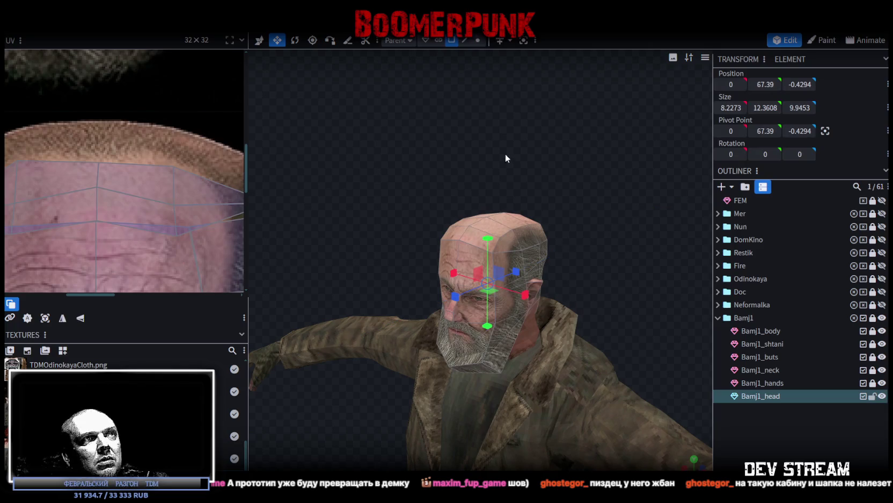
{"action": "left_click_drag", "start_coordinate": [505, 153], "coordinate": [580, 148]}
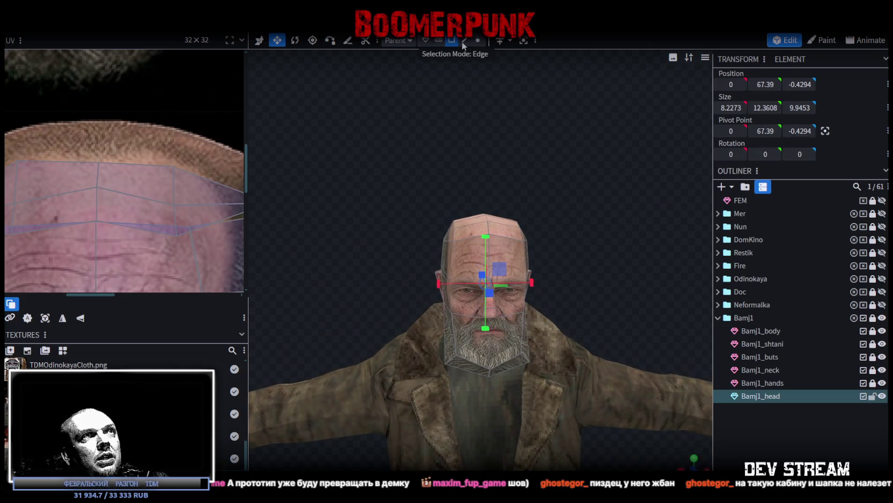
- Box-select the top-of-head vertices and move them down 0.5 to 3.4284
{"action": "left_click", "coordinate": [478, 40]}
{"action": "mouse_move", "coordinate": [380, 166]}
{"action": "left_mouse_down"}
{"action": "mouse_move", "coordinate": [585, 247]}
{"action": "mouse_move", "coordinate": [390, 232]}
{"action": "mouse_move", "coordinate": [499, 229]}
{"action": "left_mouse_up"}
{"action": "key", "text": "s"}
{"action": "mouse_move", "coordinate": [501, 185]}
{"action": "left_mouse_down"}
{"action": "mouse_move", "coordinate": [445, 205]}
{"action": "mouse_move", "coordinate": [553, 218]}
{"action": "mouse_move", "coordinate": [464, 260]}
{"action": "mouse_move", "coordinate": [555, 217]}
{"action": "left_mouse_up"}
{"action": "key", "text": "ctrl+z"}
{"action": "scroll", "coordinate": [464, 260], "scroll_direction": "down", "scroll_amount": 5}
{"action": "scroll", "coordinate": [615, 176], "scroll_direction": "up", "scroll_amount": 3}
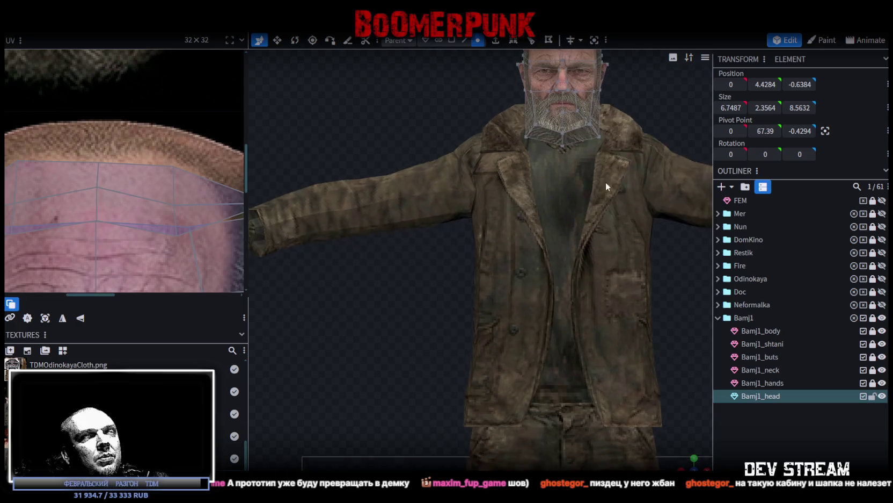
{"action": "scroll", "coordinate": [527, 307], "scroll_direction": "up", "scroll_amount": 2}
{"action": "scroll", "coordinate": [505, 241], "scroll_direction": "up", "scroll_amount": 3}
{"action": "left_click_drag", "start_coordinate": [448, 98], "coordinate": [445, 112]}
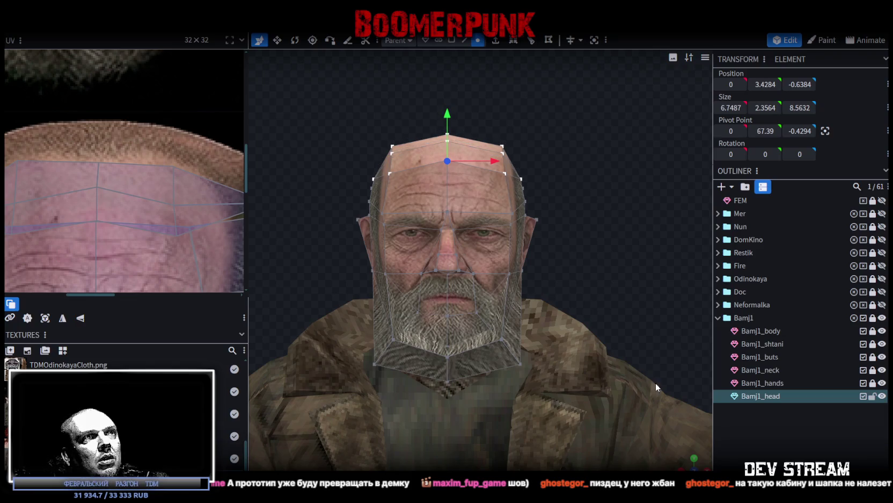
- Raise the crown vertices 0.5 to 3.9284, then check the head from back and right side
{"action": "key", "text": "ctrl+KP_1"}
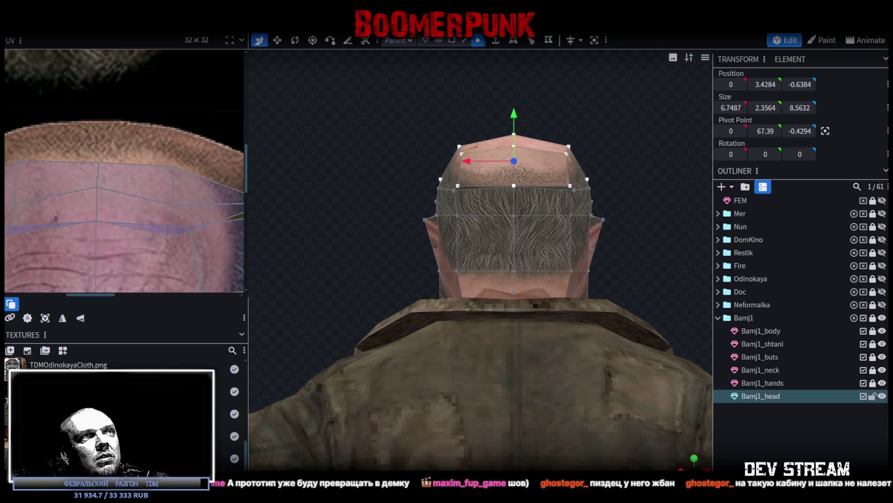
{"action": "key", "text": "KP_1"}
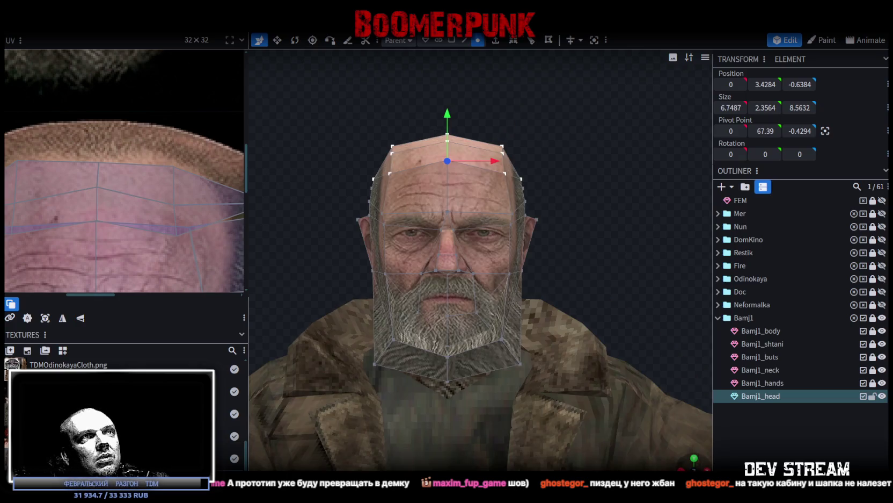
{"action": "left_click_drag", "start_coordinate": [450, 117], "coordinate": [449, 107]}
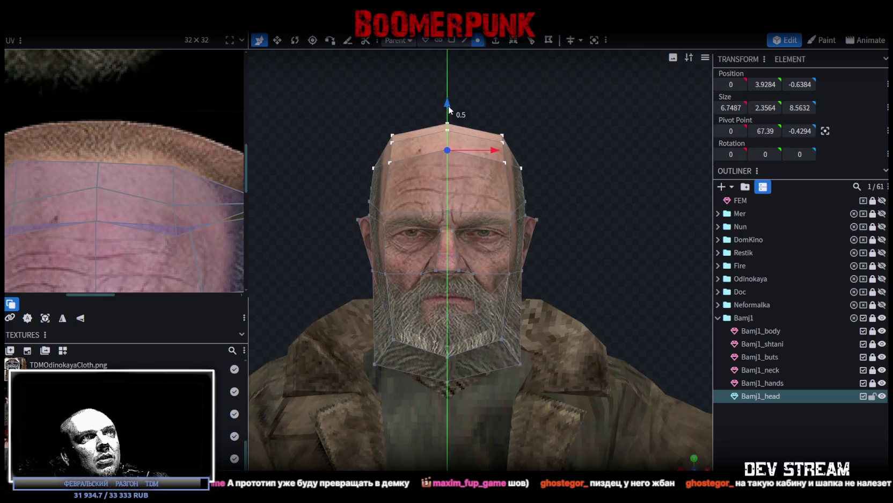
{"action": "key", "text": "ctrl+KP_1"}
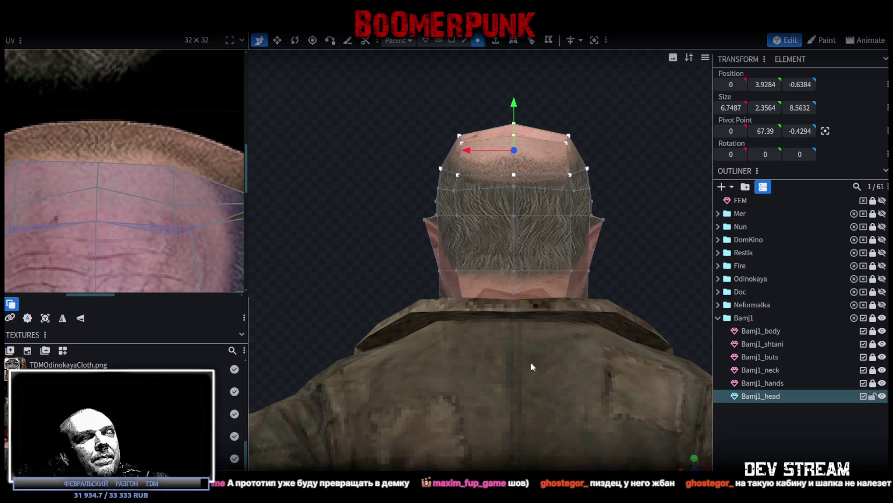
{"action": "left_click_drag", "start_coordinate": [512, 353], "coordinate": [722, 398]}
{"action": "left_click", "coordinate": [716, 413]}
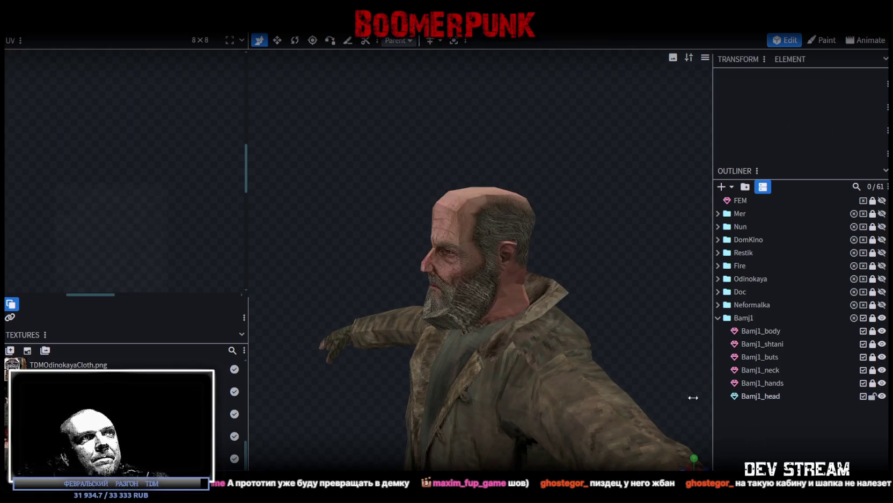
{"action": "mouse_move", "coordinate": [298, 243]}
{"action": "left_mouse_down"}
{"action": "mouse_move", "coordinate": [439, 242]}
{"action": "mouse_move", "coordinate": [526, 254]}
{"action": "mouse_move", "coordinate": [541, 265]}
{"action": "mouse_move", "coordinate": [476, 237]}
{"action": "mouse_move", "coordinate": [402, 238]}
{"action": "mouse_move", "coordinate": [425, 249]}
{"action": "mouse_move", "coordinate": [533, 241]}
{"action": "mouse_move", "coordinate": [604, 257]}
{"action": "mouse_move", "coordinate": [614, 237]}
{"action": "mouse_move", "coordinate": [580, 255]}
{"action": "mouse_move", "coordinate": [582, 264]}
{"action": "mouse_move", "coordinate": [638, 269]}
{"action": "mouse_move", "coordinate": [405, 269]}
{"action": "mouse_move", "coordinate": [556, 240]}
{"action": "mouse_move", "coordinate": [600, 269]}
{"action": "mouse_move", "coordinate": [688, 266]}
{"action": "mouse_move", "coordinate": [526, 207]}
{"action": "mouse_move", "coordinate": [495, 209]}
{"action": "left_mouse_up"}
{"action": "left_click", "coordinate": [494, 208]}
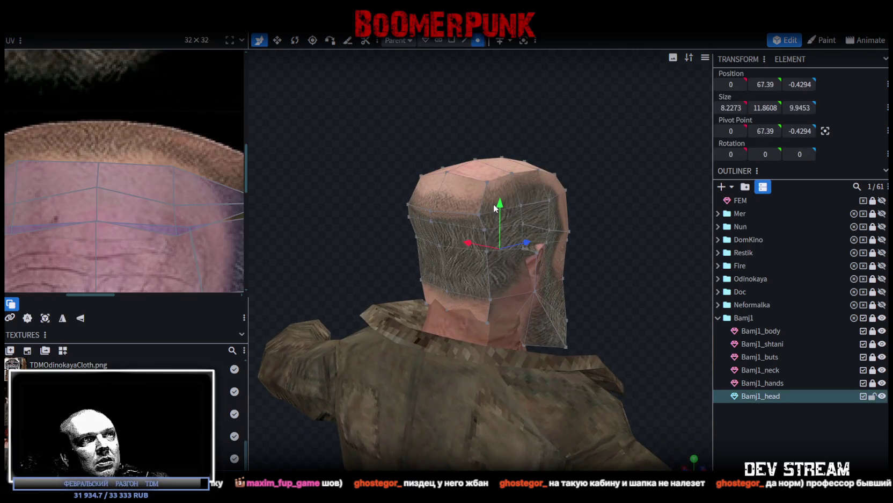
- In Face mode, inspect a top-of-head face's UVs and orbit around the head
{"action": "left_click", "coordinate": [451, 40]}
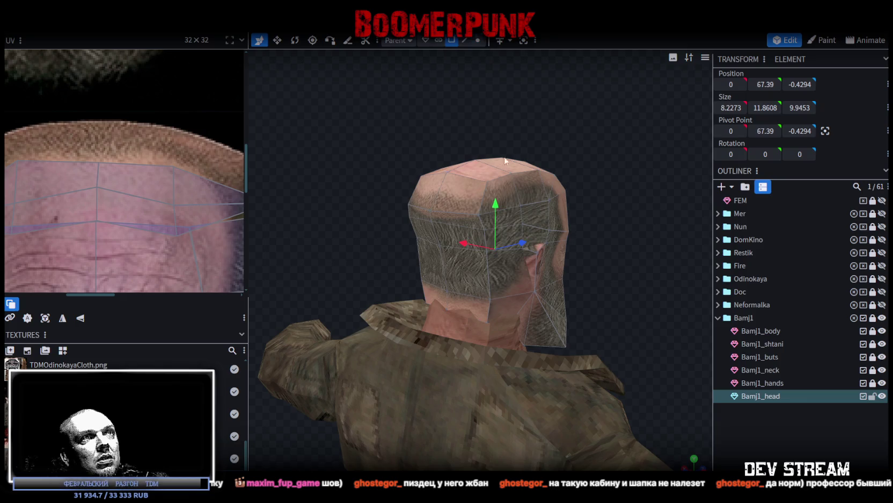
{"action": "left_click", "coordinate": [513, 191]}
{"action": "scroll", "coordinate": [59, 212], "scroll_direction": "down", "scroll_amount": 5}
{"action": "scroll", "coordinate": [108, 213], "scroll_direction": "up", "scroll_amount": 1}
{"action": "scroll", "coordinate": [181, 185], "scroll_direction": "up", "scroll_amount": 3}
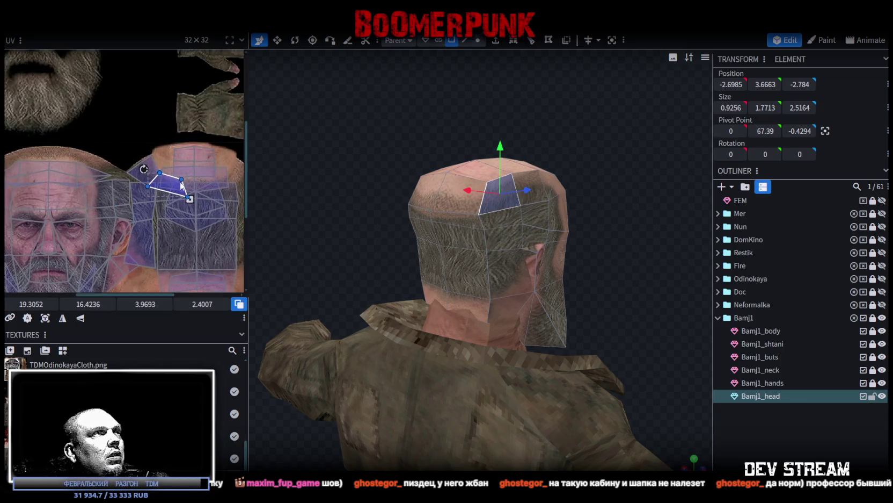
{"action": "scroll", "coordinate": [185, 184], "scroll_direction": "up", "scroll_amount": 1}
{"action": "scroll", "coordinate": [200, 181], "scroll_direction": "up", "scroll_amount": 1}
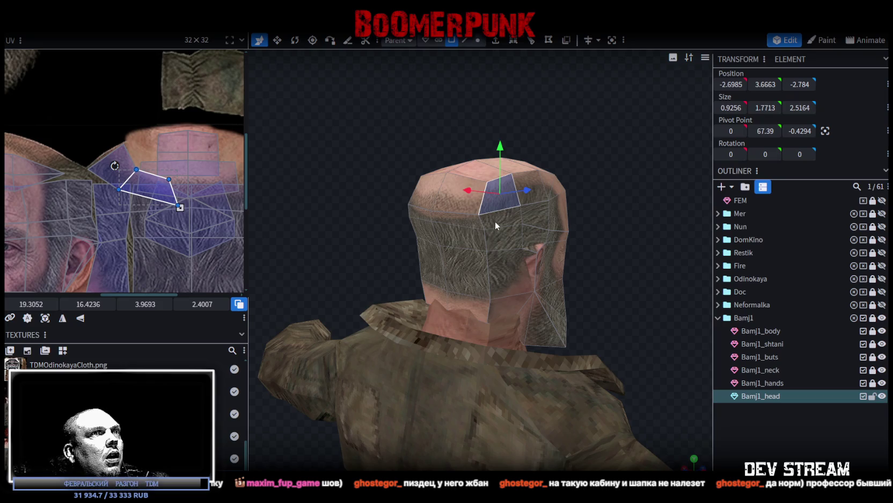
{"action": "left_click", "coordinate": [575, 296]}
{"action": "mouse_move", "coordinate": [492, 198]}
{"action": "left_mouse_down"}
{"action": "mouse_move", "coordinate": [448, 184]}
{"action": "mouse_move", "coordinate": [541, 172]}
{"action": "mouse_move", "coordinate": [448, 155]}
{"action": "mouse_move", "coordinate": [383, 158]}
{"action": "left_mouse_up"}
- Shift the UVs of two upper-back crown faces up onto the bald skin
{"action": "left_click", "coordinate": [531, 211]}
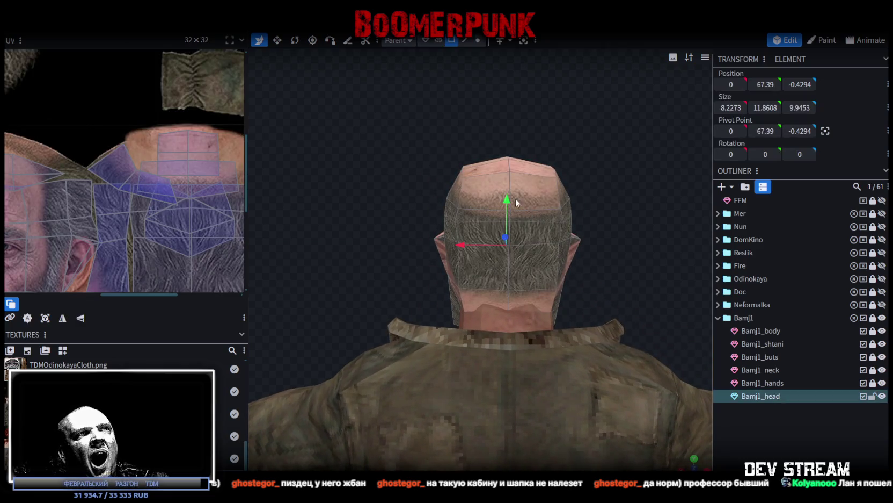
{"action": "left_click", "coordinate": [497, 196]}
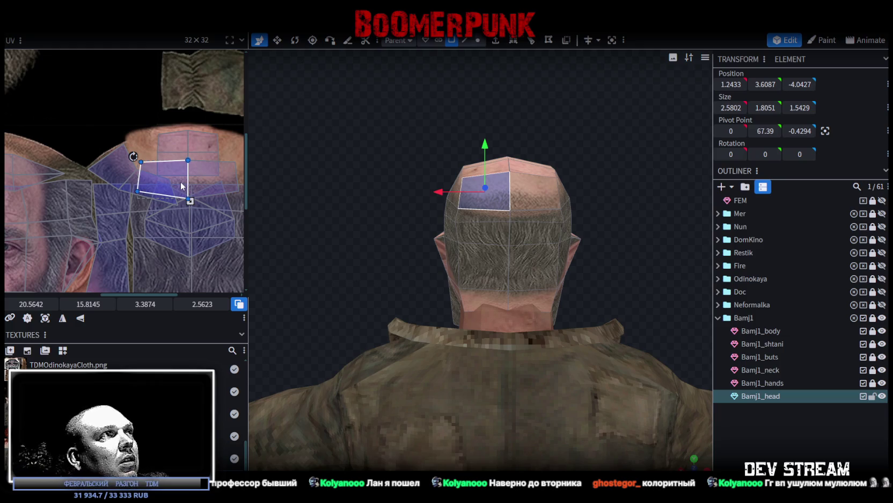
{"action": "left_click", "coordinate": [534, 193], "text": "shift"}
{"action": "left_click_drag", "start_coordinate": [218, 173], "coordinate": [218, 166]}
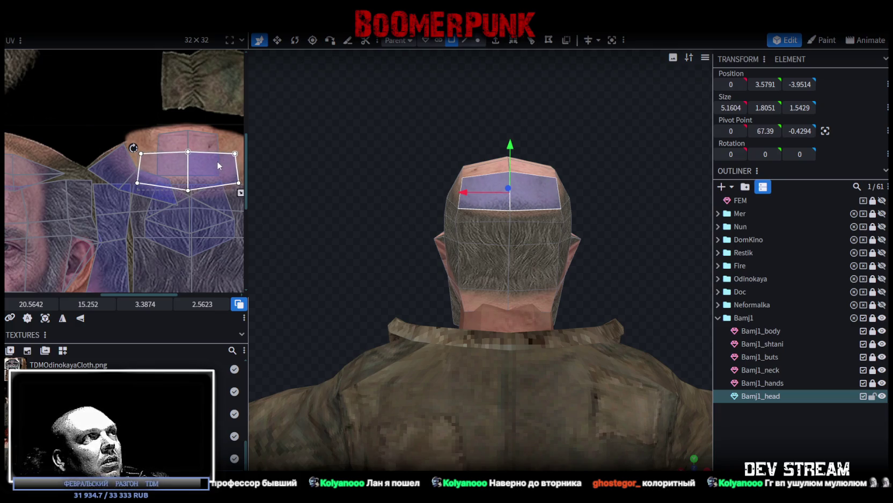
{"action": "left_click", "coordinate": [383, 236]}
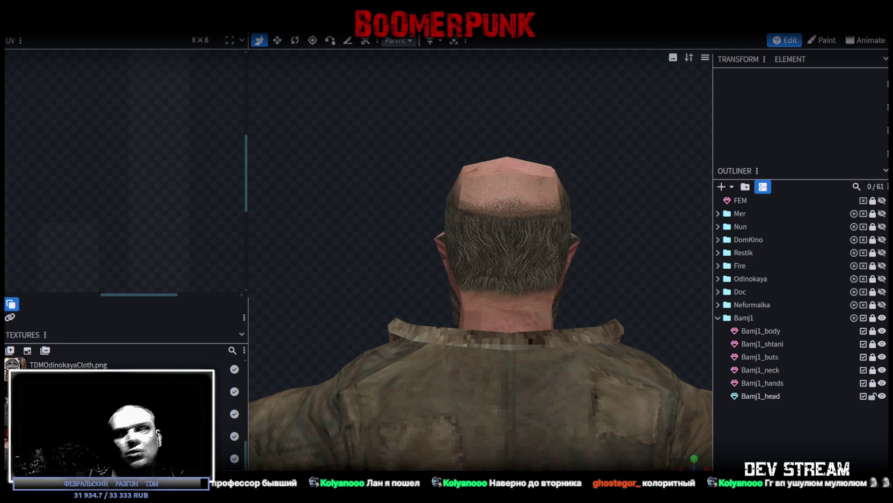
{"action": "mouse_move", "coordinate": [645, 369]}
{"action": "left_mouse_down"}
{"action": "mouse_move", "coordinate": [398, 248]}
{"action": "mouse_move", "coordinate": [321, 244]}
{"action": "left_mouse_up"}
- Pull the UV points of the left and right side scalp faces down over the skin
{"action": "left_click", "coordinate": [478, 208]}
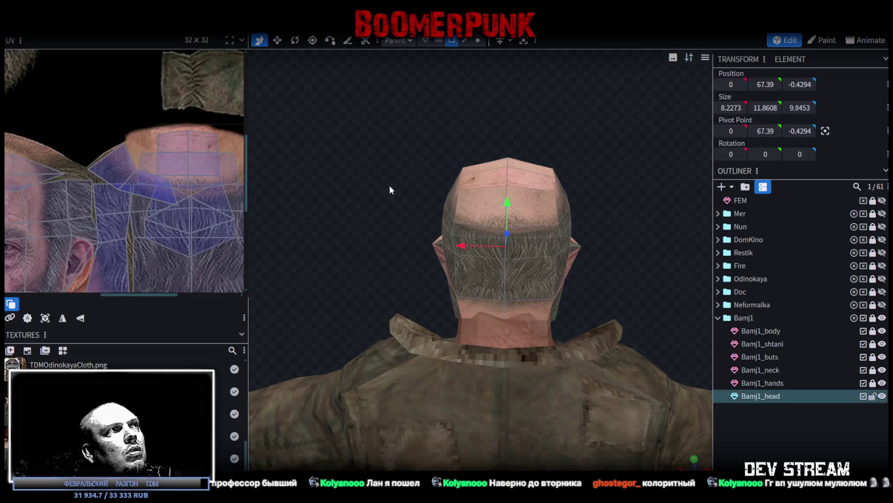
{"action": "left_click", "coordinate": [455, 208]}
{"action": "scroll", "coordinate": [127, 142], "scroll_direction": "up", "scroll_amount": 2}
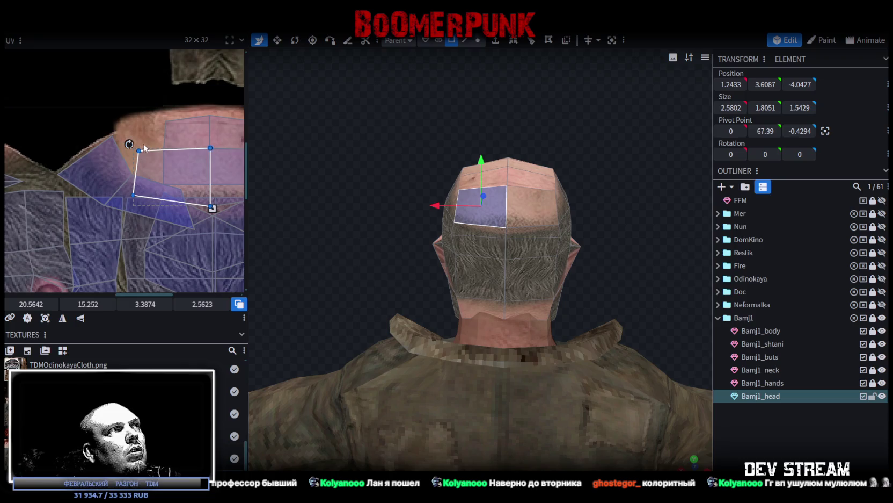
{"action": "left_click", "coordinate": [131, 196], "text": "shift"}
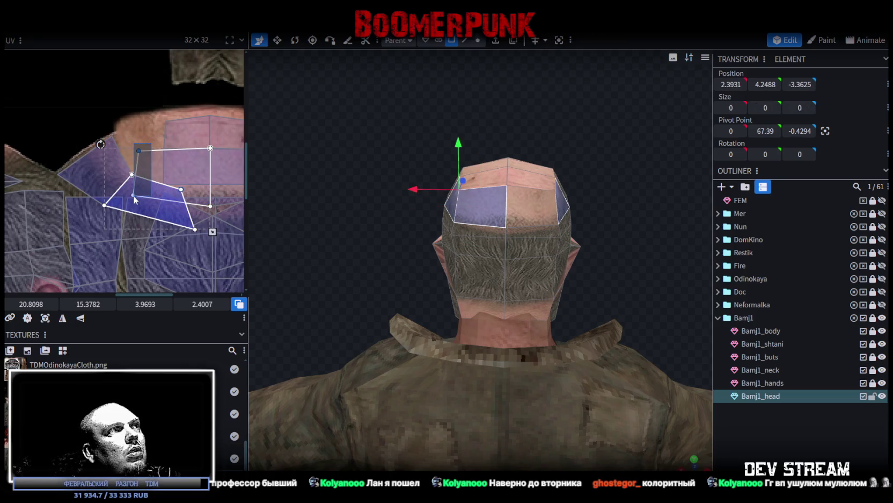
{"action": "left_click", "coordinate": [133, 200]}
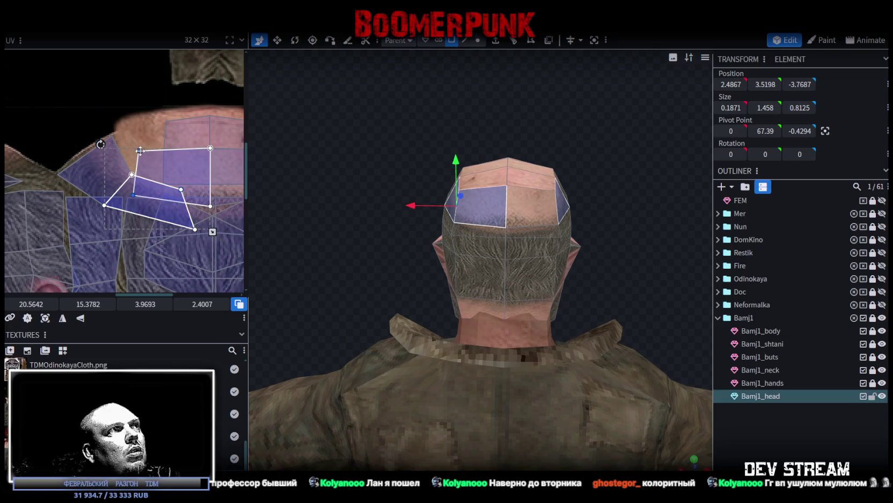
{"action": "left_click_drag", "start_coordinate": [138, 150], "coordinate": [140, 165]}
{"action": "scroll", "coordinate": [145, 169], "scroll_direction": "right", "scroll_amount": 2}
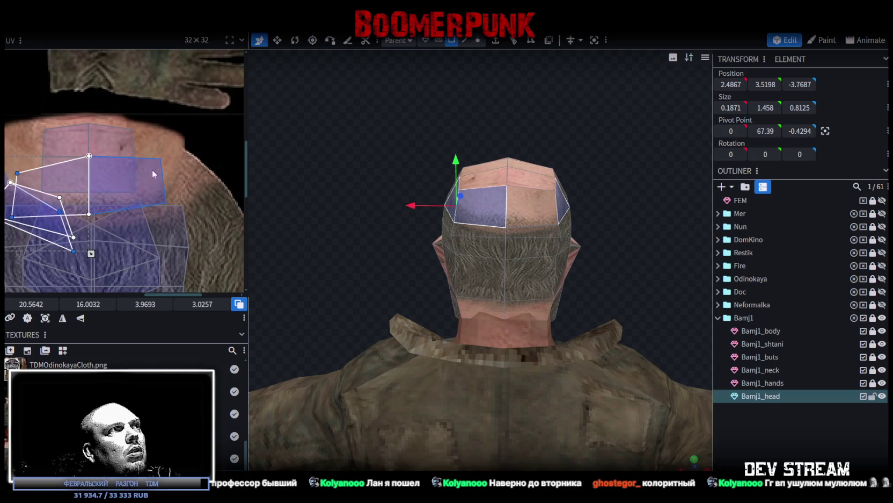
{"action": "left_click", "coordinate": [148, 171]}
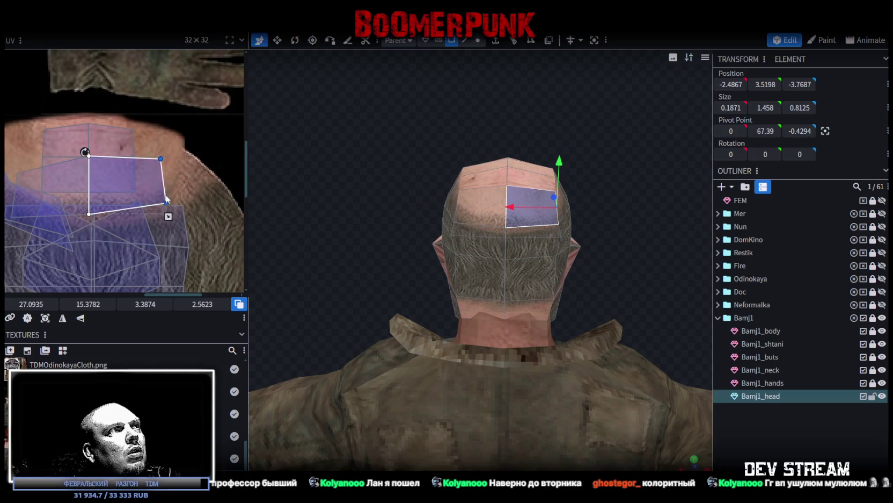
{"action": "left_click_drag", "start_coordinate": [160, 159], "coordinate": [160, 178]}
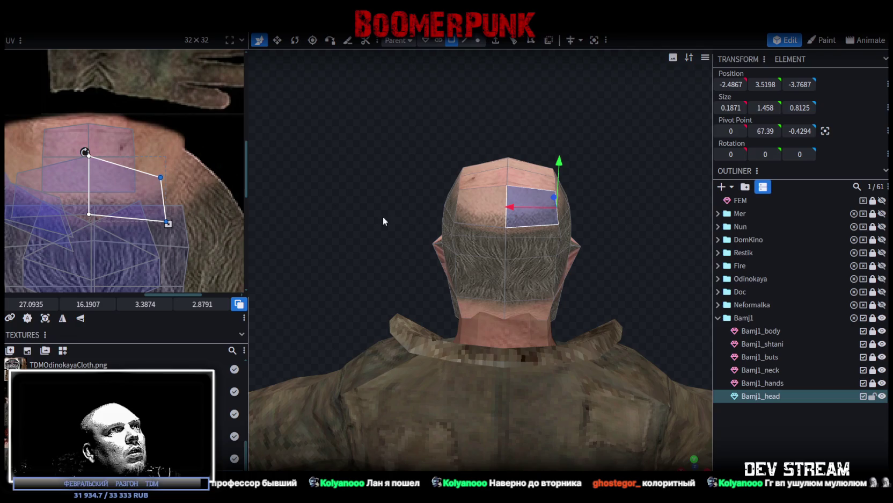
{"action": "left_click_drag", "start_coordinate": [361, 211], "coordinate": [458, 227]}
- Preview the head unselected, then reselect the head mesh and zoom in closer
{"action": "left_click", "coordinate": [803, 438]}
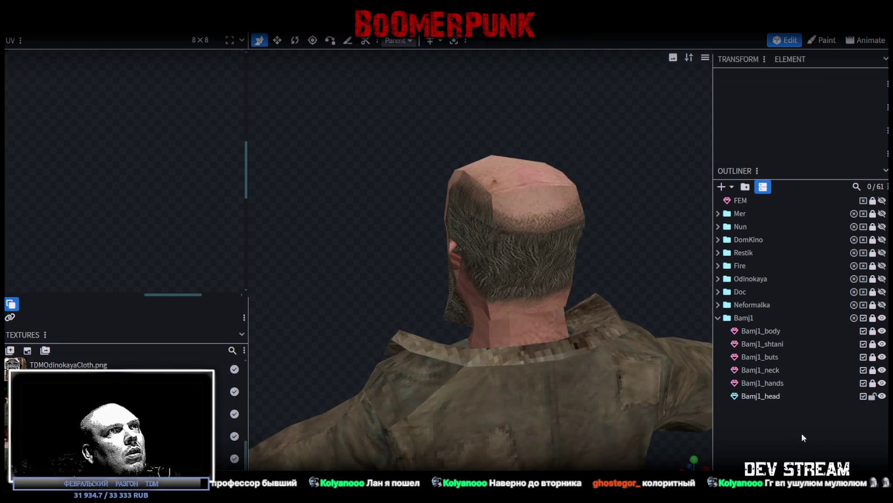
{"action": "mouse_move", "coordinate": [629, 245]}
{"action": "left_mouse_down"}
{"action": "mouse_move", "coordinate": [494, 236]}
{"action": "mouse_move", "coordinate": [561, 236]}
{"action": "mouse_move", "coordinate": [464, 214]}
{"action": "mouse_move", "coordinate": [523, 215]}
{"action": "mouse_move", "coordinate": [470, 181]}
{"action": "left_mouse_up"}
{"action": "left_click", "coordinate": [470, 182]}
{"action": "mouse_move", "coordinate": [352, 241]}
{"action": "left_mouse_down"}
{"action": "mouse_move", "coordinate": [343, 221]}
{"action": "mouse_move", "coordinate": [313, 240]}
{"action": "left_mouse_up"}
{"action": "scroll", "coordinate": [352, 236], "scroll_direction": "up", "scroll_amount": 3}
- In edge mode, select two upper hairline edges and set their Position Y to 2
{"action": "left_click", "coordinate": [465, 40]}
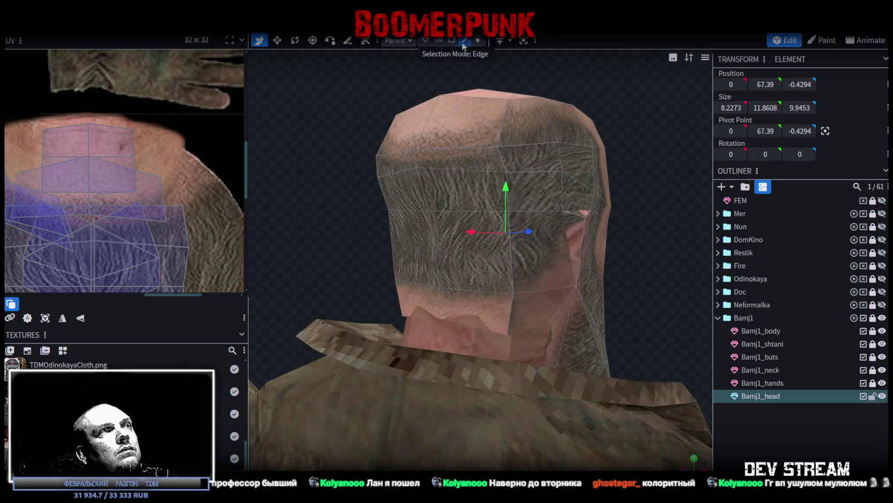
{"action": "left_click", "coordinate": [404, 169]}
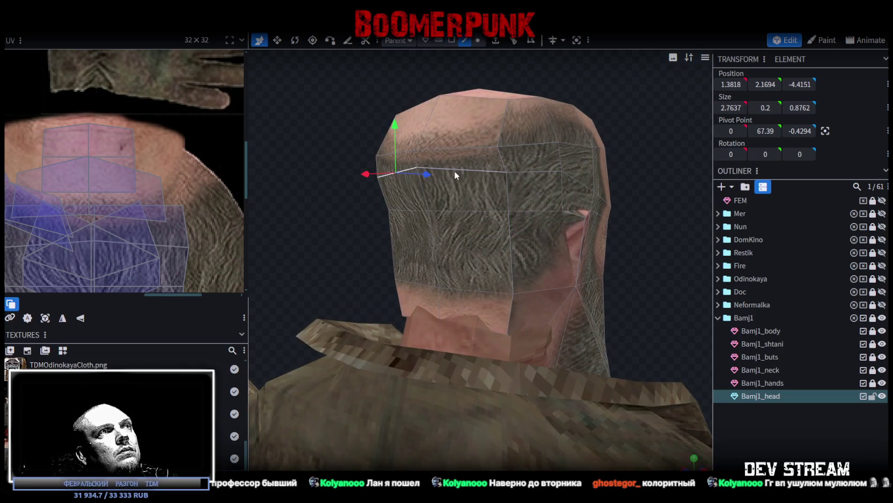
{"action": "left_click", "coordinate": [486, 171], "text": "shift"}
{"action": "left_click", "coordinate": [759, 84]}
{"action": "type", "text": "2"}
{"action": "key", "text": "Return"}
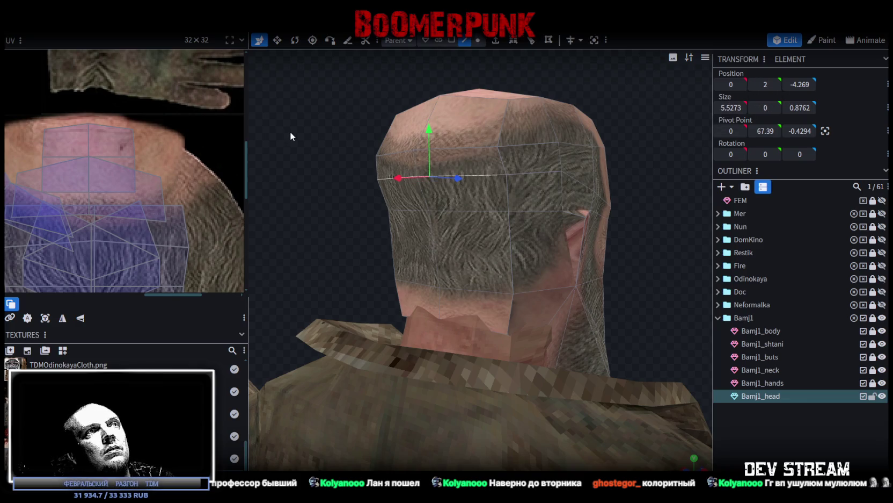
- Flatten the side hairline edges to Y 2, then lower the selection slightly to about 1.8
{"action": "mouse_move", "coordinate": [434, 141]}
{"action": "left_mouse_down"}
{"action": "mouse_move", "coordinate": [350, 183]}
{"action": "mouse_move", "coordinate": [228, 185]}
{"action": "mouse_move", "coordinate": [527, 203]}
{"action": "mouse_move", "coordinate": [459, 182]}
{"action": "mouse_move", "coordinate": [515, 198]}
{"action": "left_mouse_up"}
{"action": "left_click", "coordinate": [527, 203]}
{"action": "left_click", "coordinate": [763, 84]}
{"action": "type", "text": "2"}
{"action": "key", "text": "Return"}
{"action": "mouse_move", "coordinate": [642, 198]}
{"action": "left_mouse_down"}
{"action": "mouse_move", "coordinate": [399, 199]}
{"action": "mouse_move", "coordinate": [440, 196]}
{"action": "left_mouse_up"}
{"action": "mouse_move", "coordinate": [420, 154]}
{"action": "left_mouse_down"}
{"action": "mouse_move", "coordinate": [425, 166]}
{"action": "mouse_move", "coordinate": [376, 170]}
{"action": "mouse_move", "coordinate": [394, 164]}
{"action": "left_mouse_up"}
- Select lower head edges, undo an accidental backward push, and deselect to view the face
{"action": "left_click", "coordinate": [435, 216]}
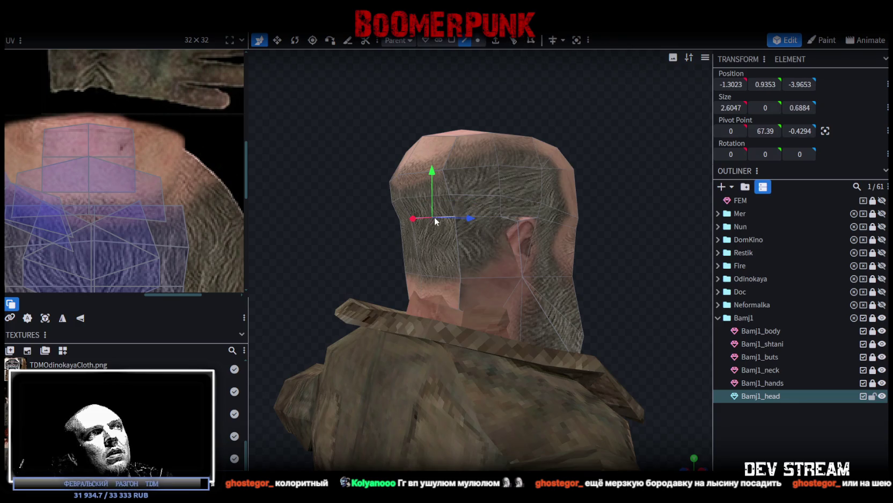
{"action": "mouse_move", "coordinate": [396, 220]}
{"action": "left_mouse_down"}
{"action": "mouse_move", "coordinate": [300, 194]}
{"action": "mouse_move", "coordinate": [427, 180]}
{"action": "mouse_move", "coordinate": [405, 182]}
{"action": "mouse_move", "coordinate": [576, 239]}
{"action": "left_mouse_up"}
{"action": "left_click", "coordinate": [422, 235], "text": "shift"}
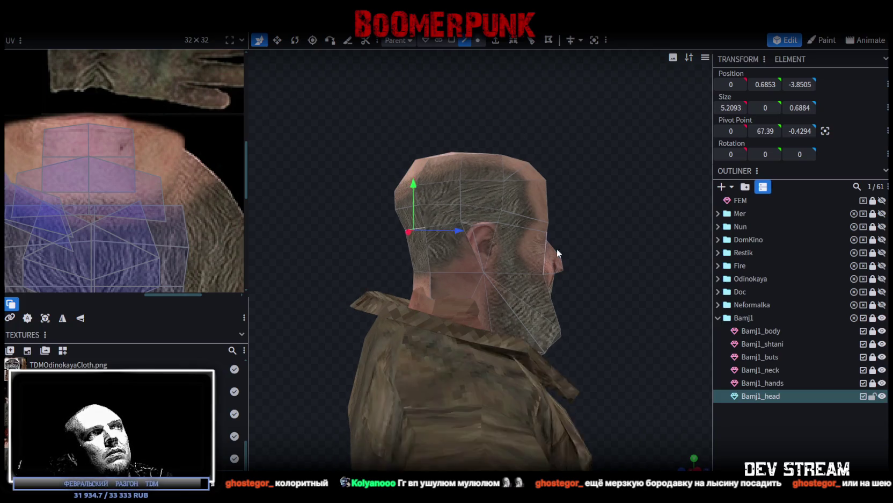
{"action": "left_click_drag", "start_coordinate": [436, 223], "coordinate": [431, 223]}
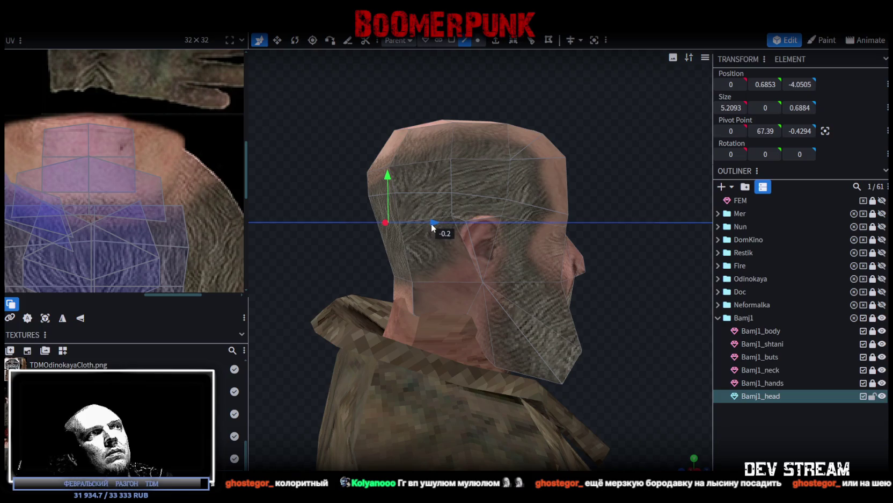
{"action": "key", "text": "ctrl+z"}
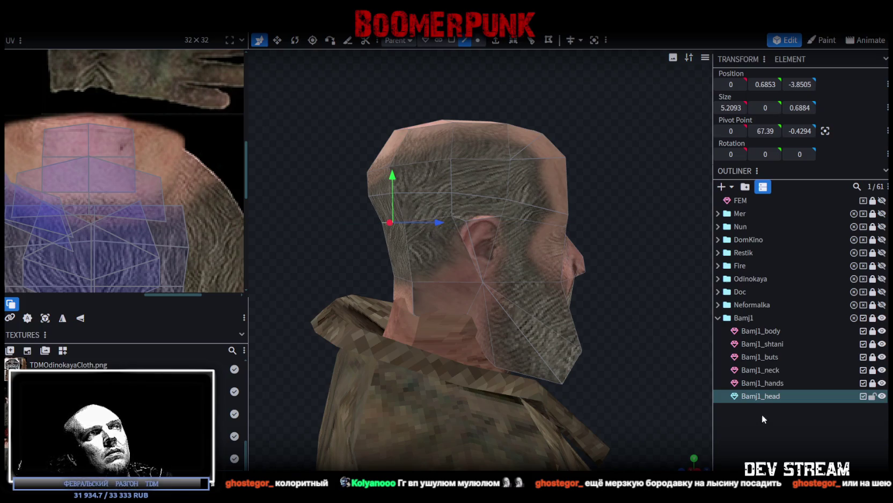
{"action": "left_click", "coordinate": [763, 418]}
{"action": "mouse_move", "coordinate": [602, 304]}
{"action": "left_mouse_down"}
{"action": "mouse_move", "coordinate": [512, 288]}
{"action": "mouse_move", "coordinate": [500, 301]}
{"action": "mouse_move", "coordinate": [494, 295]}
{"action": "left_mouse_up"}
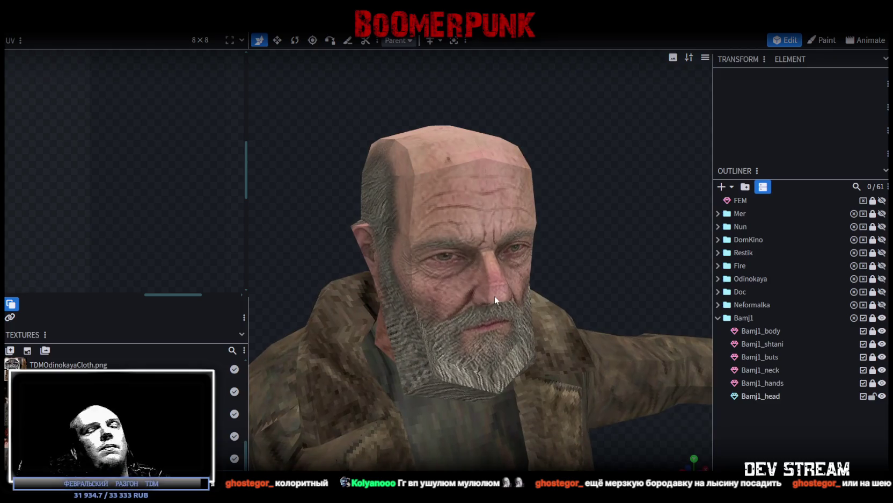
- Save the Bamj1 model with Ctrl+S and inspect the reshaped head from front and behind
{"action": "key", "text": "ctrl+s"}
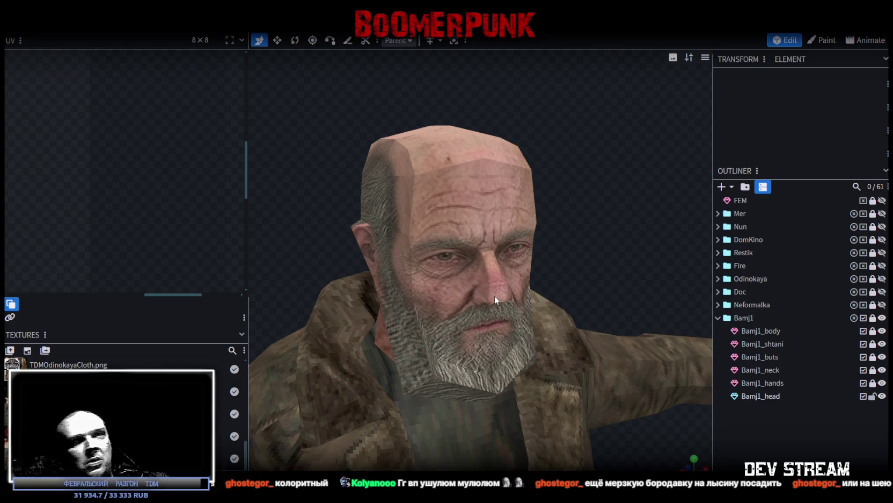
{"action": "scroll", "coordinate": [509, 296], "scroll_direction": "down", "scroll_amount": 2}
{"action": "scroll", "coordinate": [537, 274], "scroll_direction": "down", "scroll_amount": 1}
{"action": "mouse_move", "coordinate": [573, 251]}
{"action": "left_mouse_down"}
{"action": "mouse_move", "coordinate": [444, 235]}
{"action": "mouse_move", "coordinate": [481, 259]}
{"action": "left_mouse_up"}
{"action": "left_click", "coordinate": [478, 340]}
{"action": "mouse_move", "coordinate": [312, 292]}
{"action": "left_mouse_down"}
{"action": "mouse_move", "coordinate": [405, 263]}
{"action": "mouse_move", "coordinate": [380, 268]}
{"action": "mouse_move", "coordinate": [353, 221]}
{"action": "mouse_move", "coordinate": [448, 246]}
{"action": "mouse_move", "coordinate": [482, 239]}
{"action": "mouse_move", "coordinate": [259, 278]}
{"action": "mouse_move", "coordinate": [380, 249]}
{"action": "mouse_move", "coordinate": [304, 265]}
{"action": "left_mouse_up"}
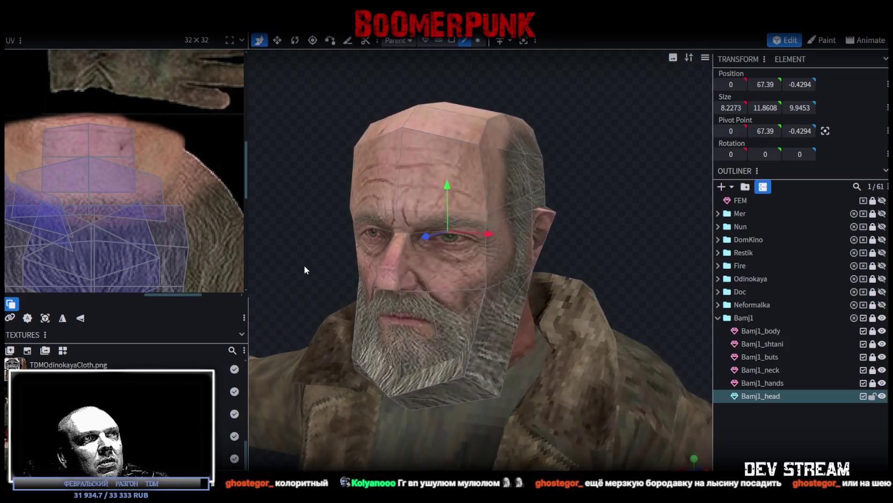
{"action": "scroll", "coordinate": [304, 265], "scroll_direction": "down", "scroll_amount": 3}
{"action": "scroll", "coordinate": [343, 255], "scroll_direction": "down", "scroll_amount": 2}
{"action": "mouse_move", "coordinate": [553, 420]}
{"action": "left_mouse_down"}
{"action": "mouse_move", "coordinate": [581, 299]}
{"action": "mouse_move", "coordinate": [351, 302]}
{"action": "mouse_move", "coordinate": [333, 282]}
{"action": "mouse_move", "coordinate": [489, 258]}
{"action": "mouse_move", "coordinate": [463, 405]}
{"action": "mouse_move", "coordinate": [383, 309]}
{"action": "mouse_move", "coordinate": [439, 329]}
{"action": "mouse_move", "coordinate": [493, 332]}
{"action": "mouse_move", "coordinate": [569, 330]}
{"action": "mouse_move", "coordinate": [574, 308]}
{"action": "mouse_move", "coordinate": [370, 314]}
{"action": "mouse_move", "coordinate": [357, 304]}
{"action": "mouse_move", "coordinate": [439, 337]}
{"action": "mouse_move", "coordinate": [413, 365]}
{"action": "mouse_move", "coordinate": [293, 384]}
{"action": "mouse_move", "coordinate": [471, 353]}
{"action": "mouse_move", "coordinate": [607, 352]}
{"action": "mouse_move", "coordinate": [636, 341]}
{"action": "left_mouse_up"}
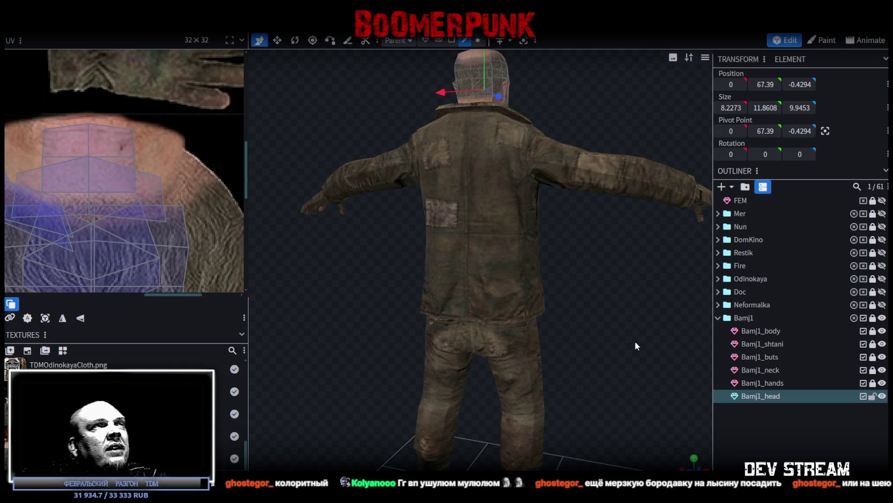
- Save again and review the full Bamj1 character from the front, three-quarter and side views
{"action": "key", "text": "ctrl+s"}
{"action": "scroll", "coordinate": [635, 340], "scroll_direction": "down", "scroll_amount": 3}
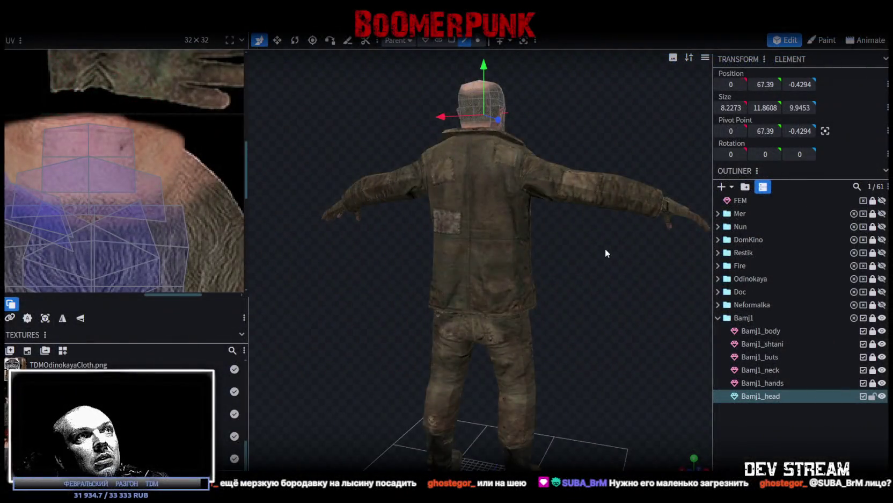
{"action": "left_click_drag", "start_coordinate": [605, 248], "coordinate": [348, 249]}
{"action": "left_click", "coordinate": [601, 262]}
{"action": "left_click_drag", "start_coordinate": [600, 262], "coordinate": [693, 318]}
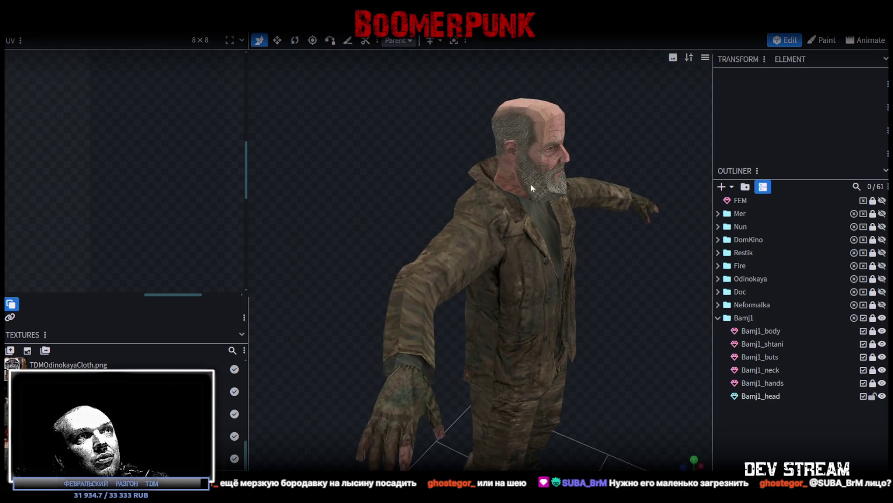
{"action": "left_click_drag", "start_coordinate": [693, 318], "coordinate": [335, 325]}
{"action": "scroll", "coordinate": [450, 318], "scroll_direction": "up", "scroll_amount": 3}
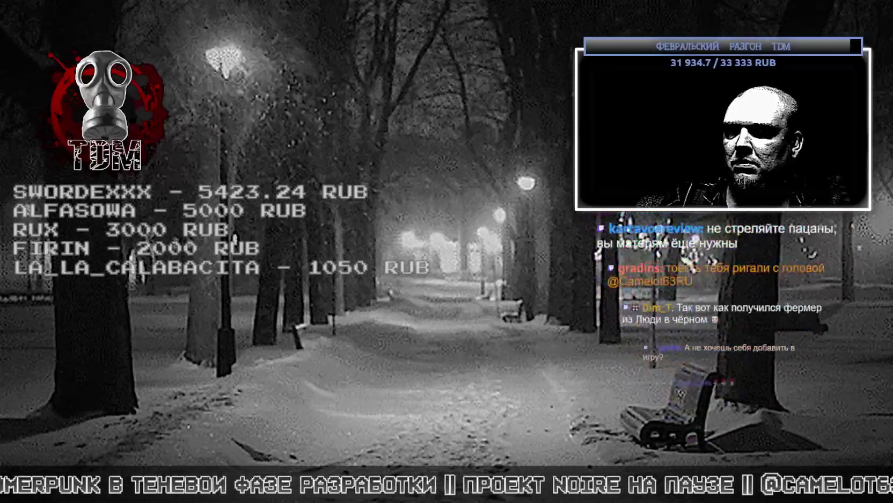